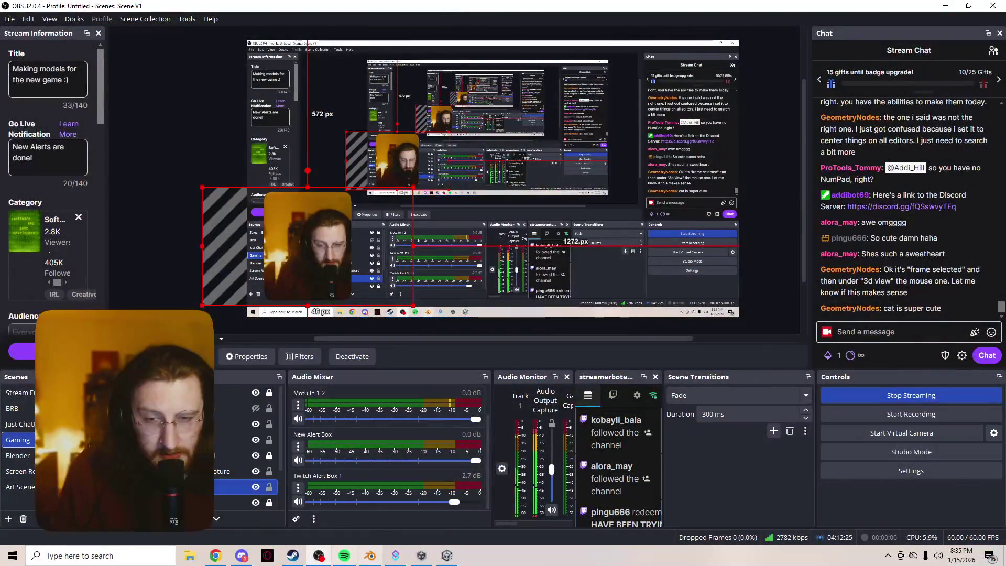
# - Bring the Blender window with the table.blend furniture scene to the front
pyautogui.click(370, 555)
pyautogui.click(23, 18)
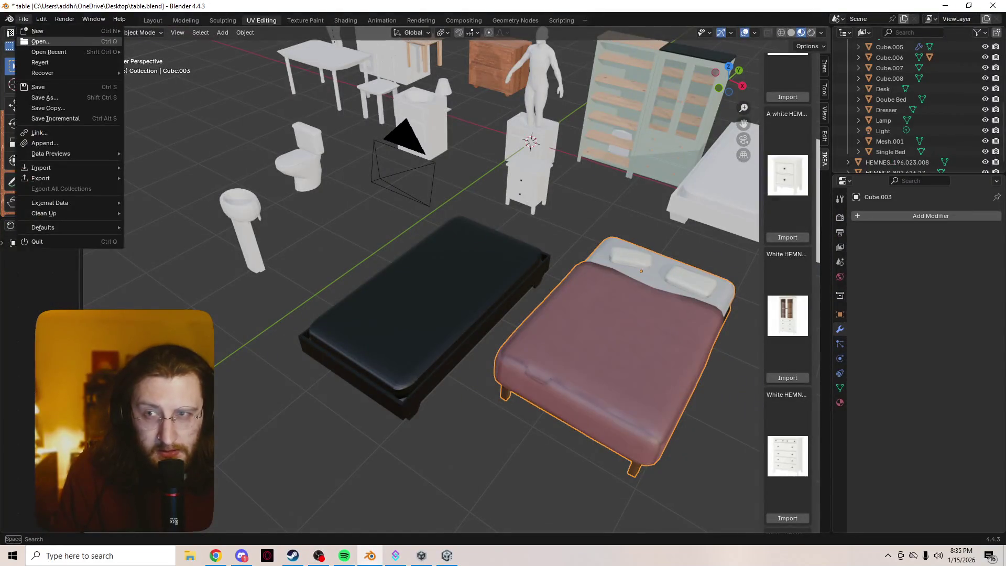
# - In Keymap preferences, bind the 3D View Frame Selected entry to mouse Button4
pyautogui.click(41, 19)
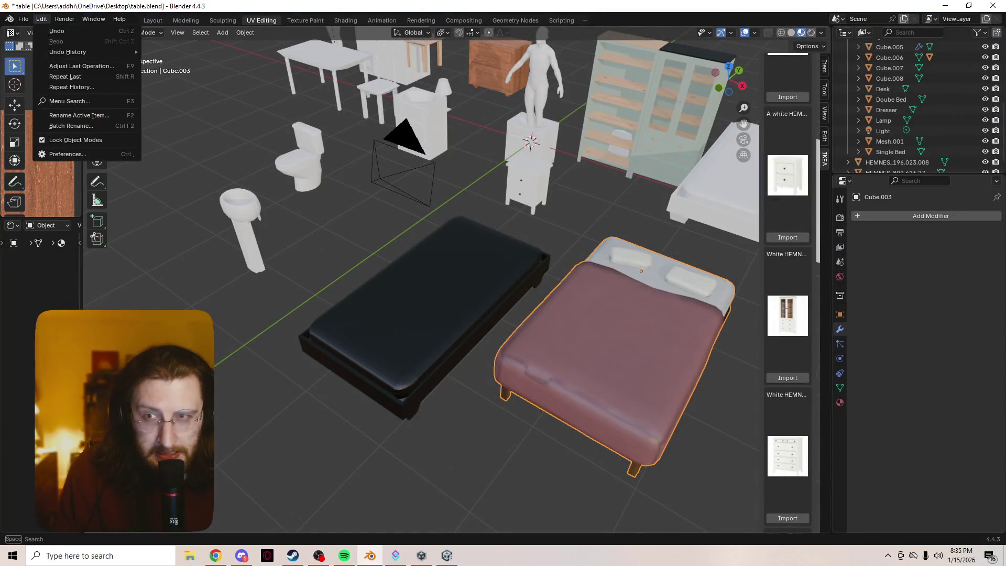
pyautogui.click(53, 154)
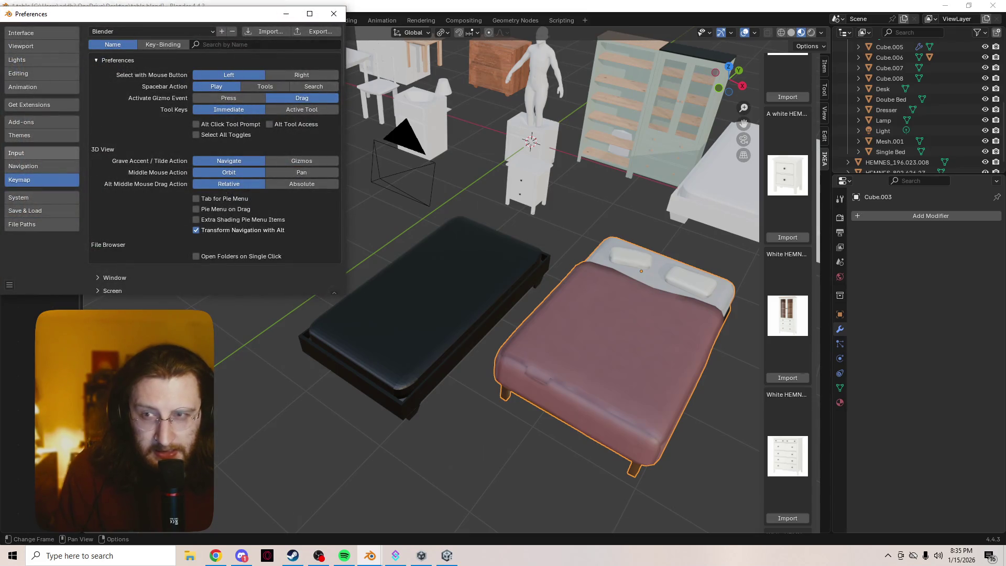
pyautogui.click(251, 45)
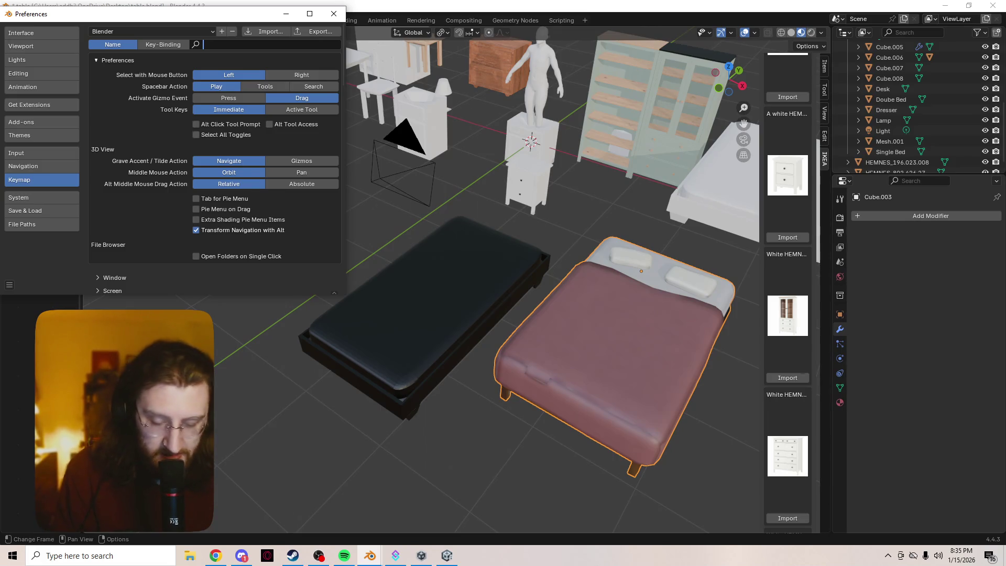
pyautogui.write('frame sele')
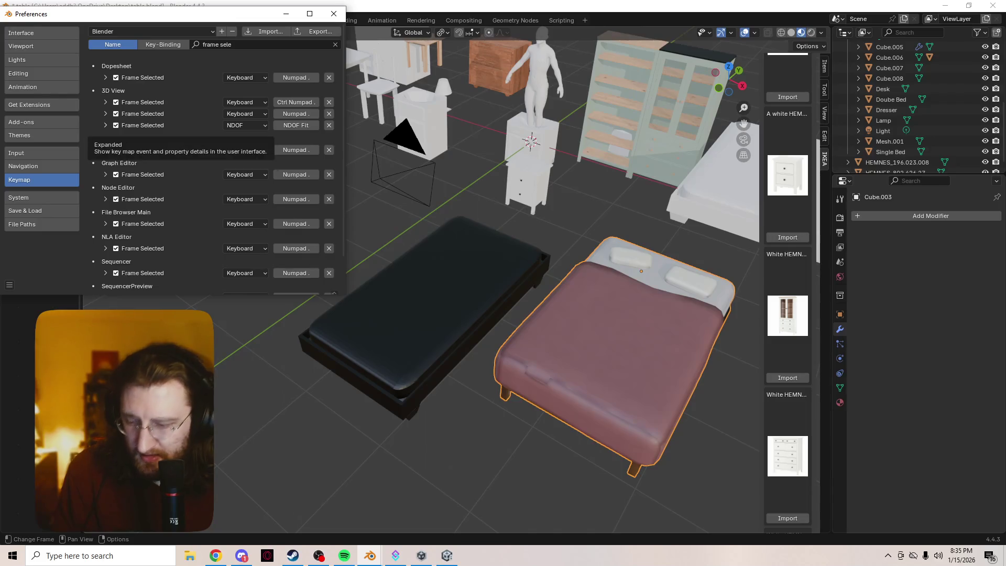
pyautogui.click(106, 102)
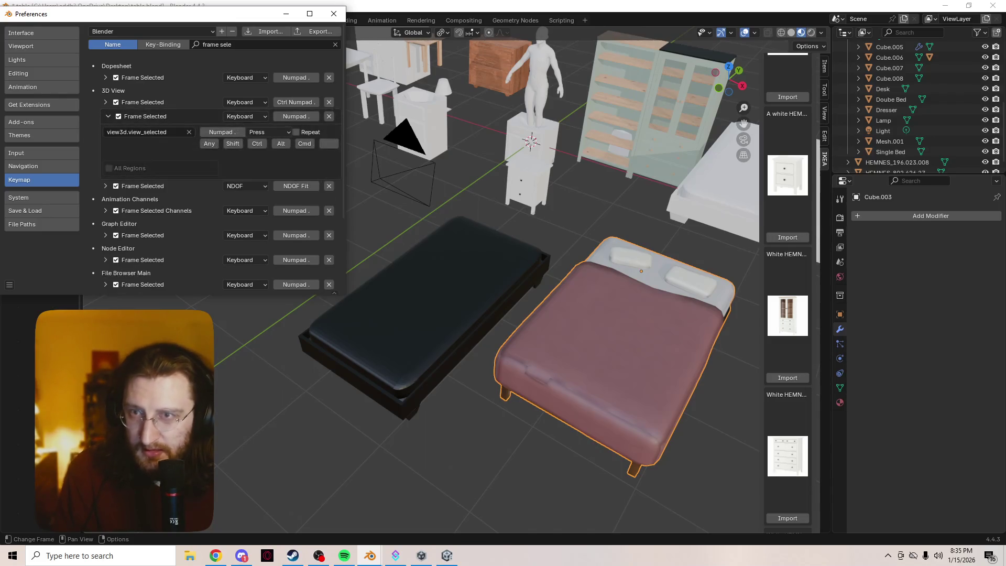
pyautogui.click(107, 177)
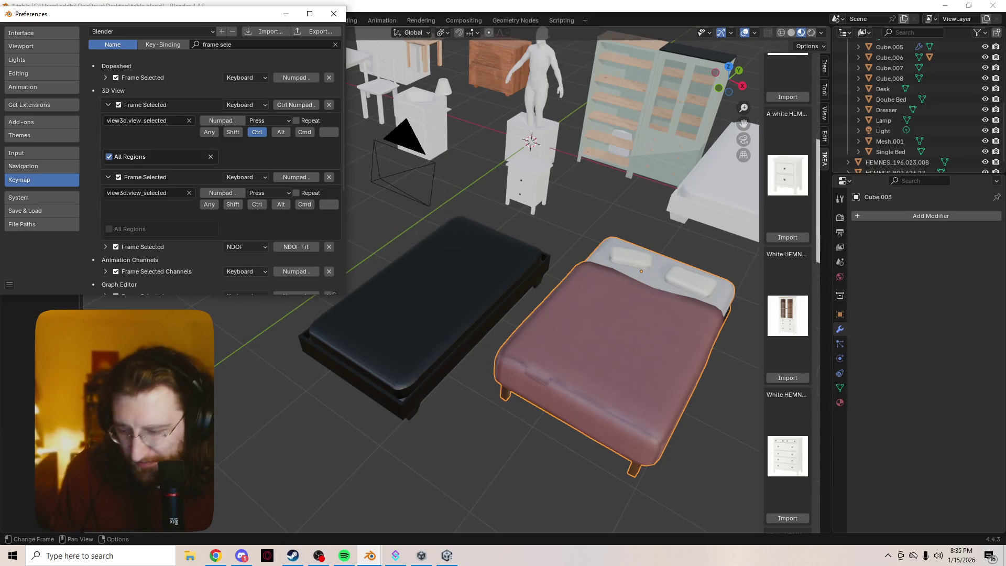
pyautogui.click(296, 177)
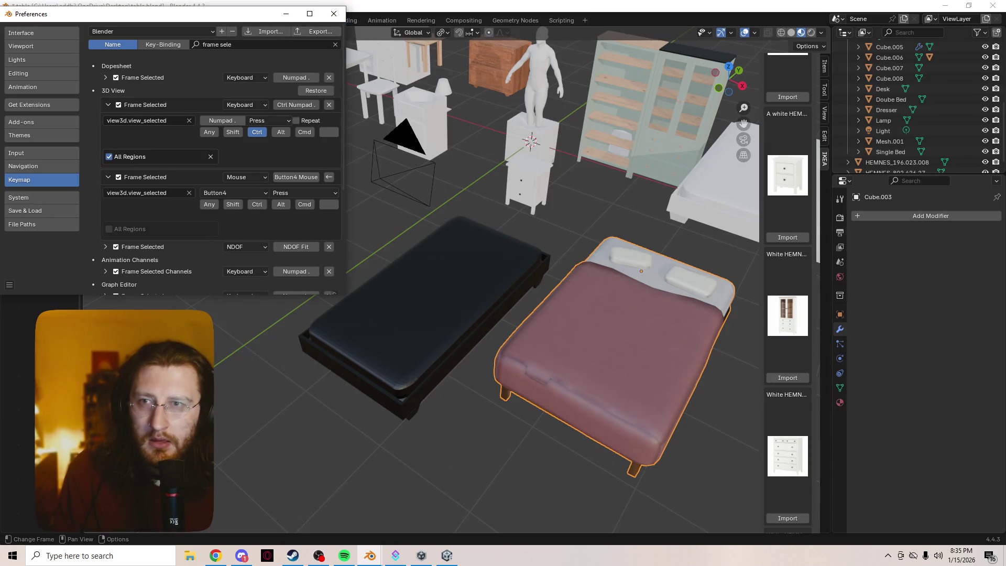
# - Restore View Center to its default binding, close Preferences, and frame the bed
pyautogui.click(226, 44)
pyautogui.hotkey('ctrl', 'Left')
pyautogui.hotkey('ctrl', 'Left')
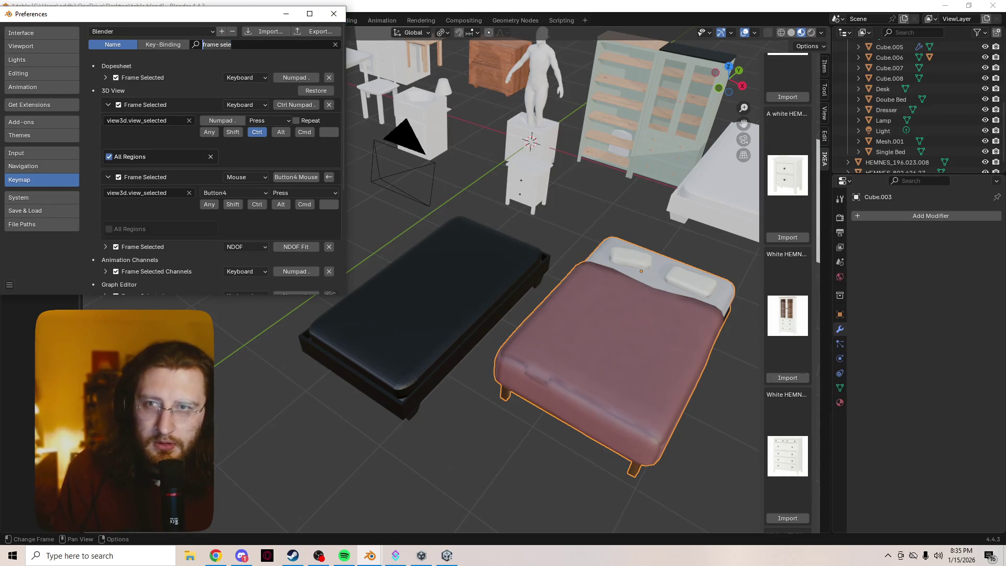
pyautogui.hotkey('ctrl', 'a')
pyautogui.write('cente')
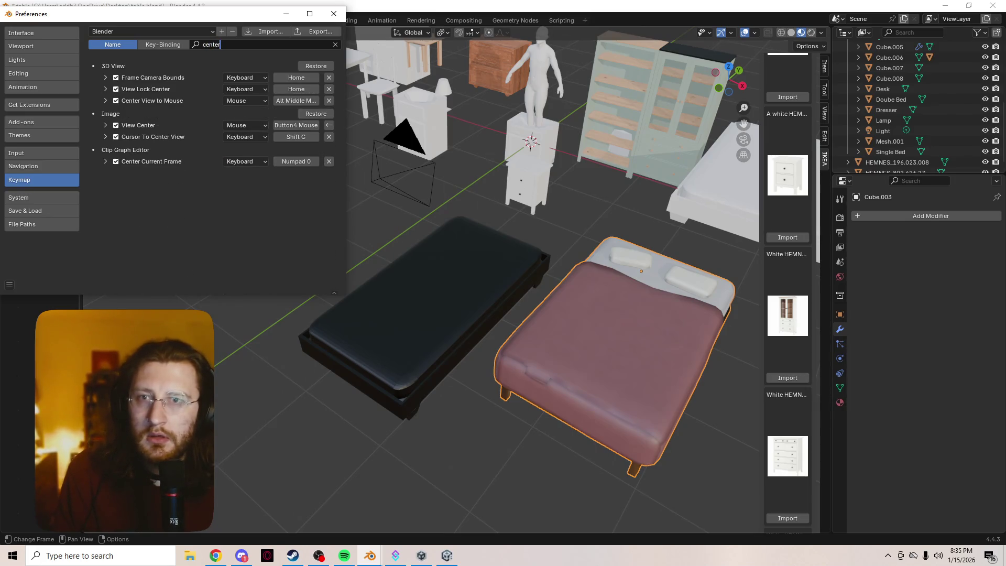
pyautogui.click(316, 113)
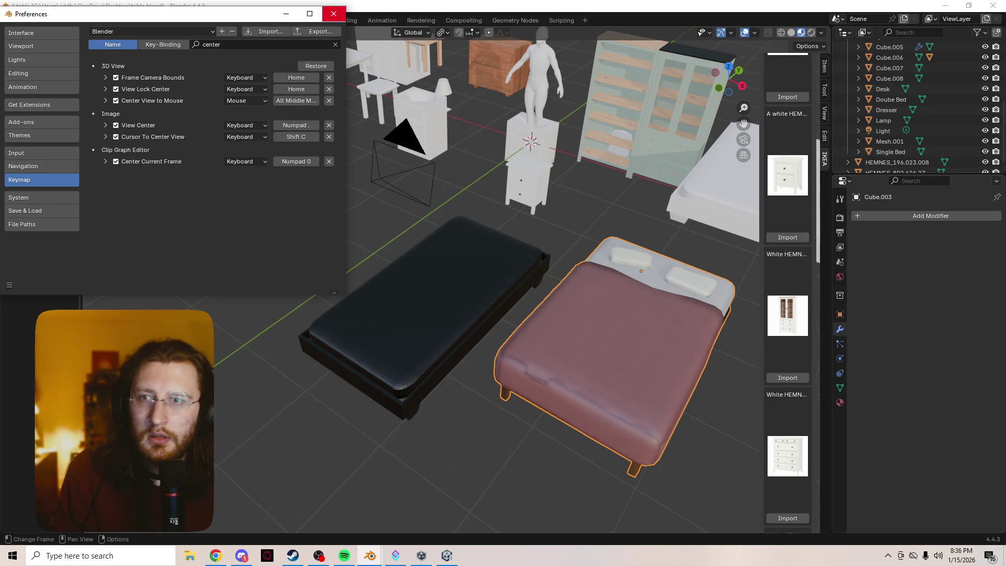
pyautogui.click(333, 14)
pyautogui.press('KP_Decimal')
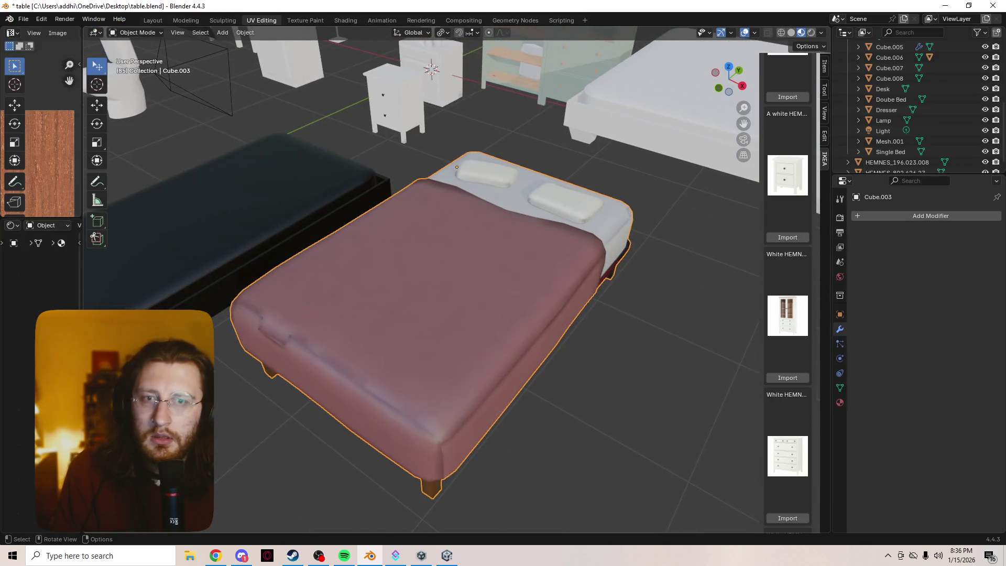
# - Select the HEMNES_196.023.008 glass cabinet and frame it in the view
pyautogui.scroll(-5, 456, 167)
pyautogui.click(314, 281)
pyautogui.press('KP_Decimal')
pyautogui.scroll(-2, 415, 329)
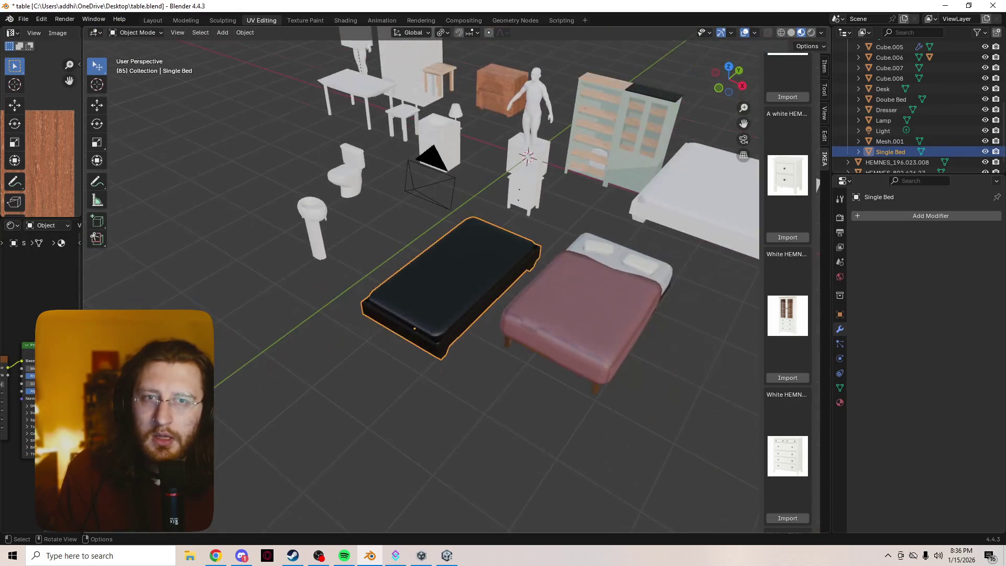
pyautogui.click(618, 136)
pyautogui.press('KP_Decimal')
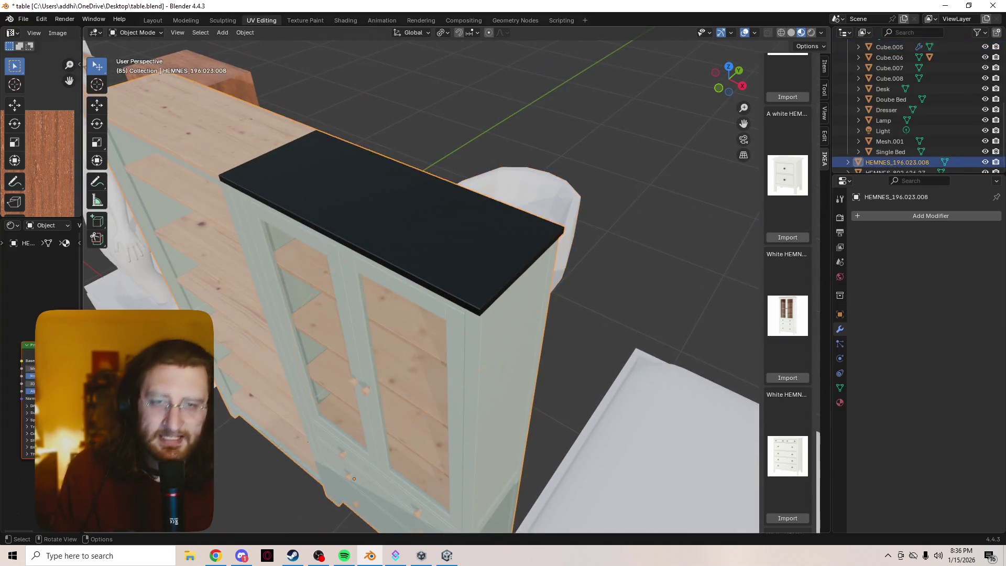
pyautogui.scroll(-4, 420, 283)
pyautogui.scroll(6, 419, 283)
pyautogui.scroll(-3, 419, 283)
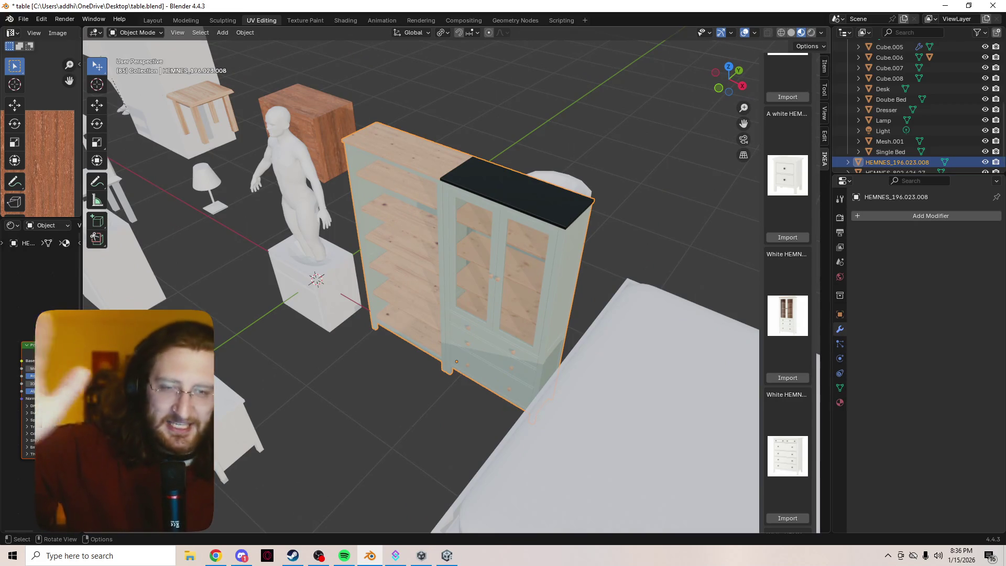
pyautogui.scroll(-3, 419, 283)
pyautogui.scroll(10, 419, 283)
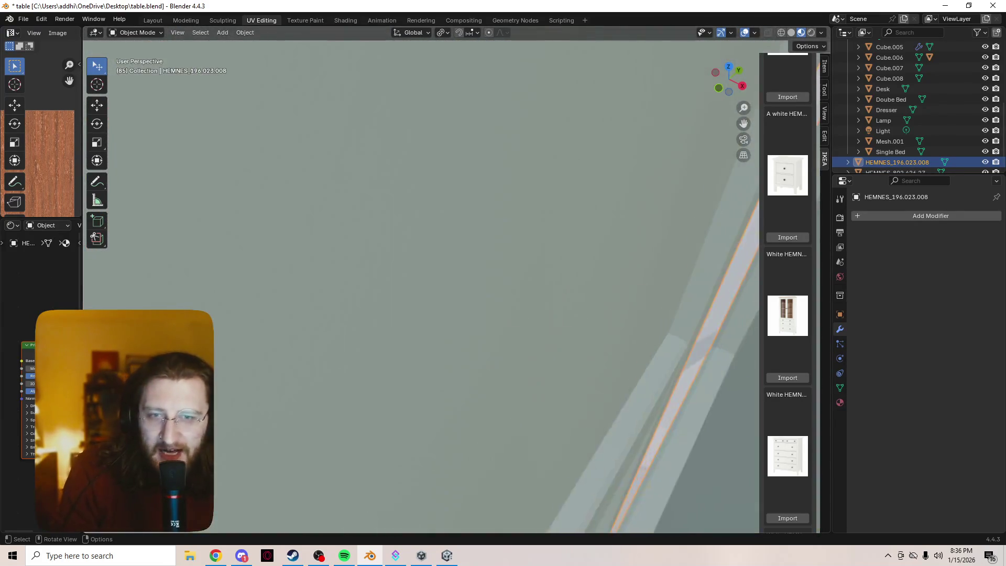
pyautogui.scroll(2, 419, 283)
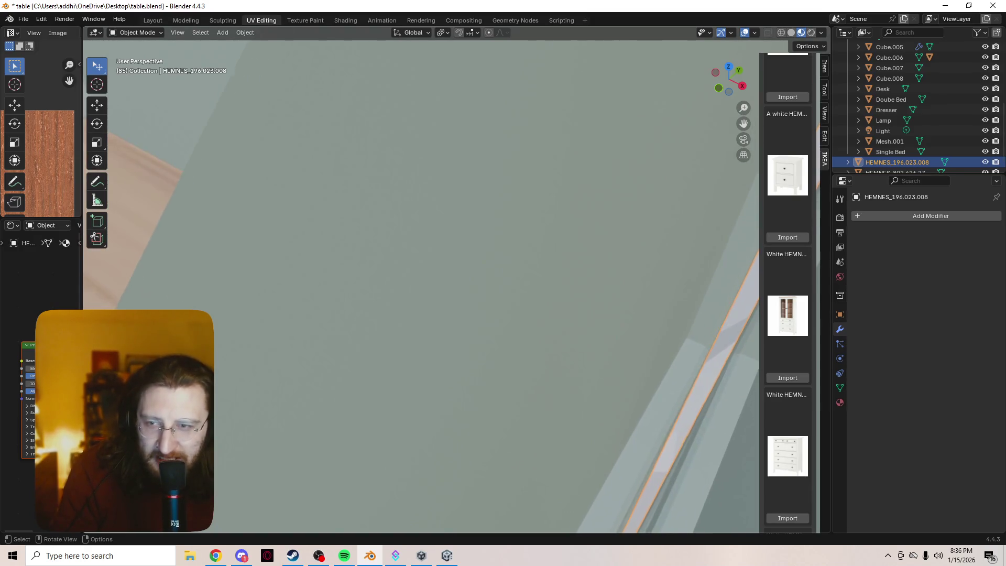
pyautogui.press('KP_Decimal')
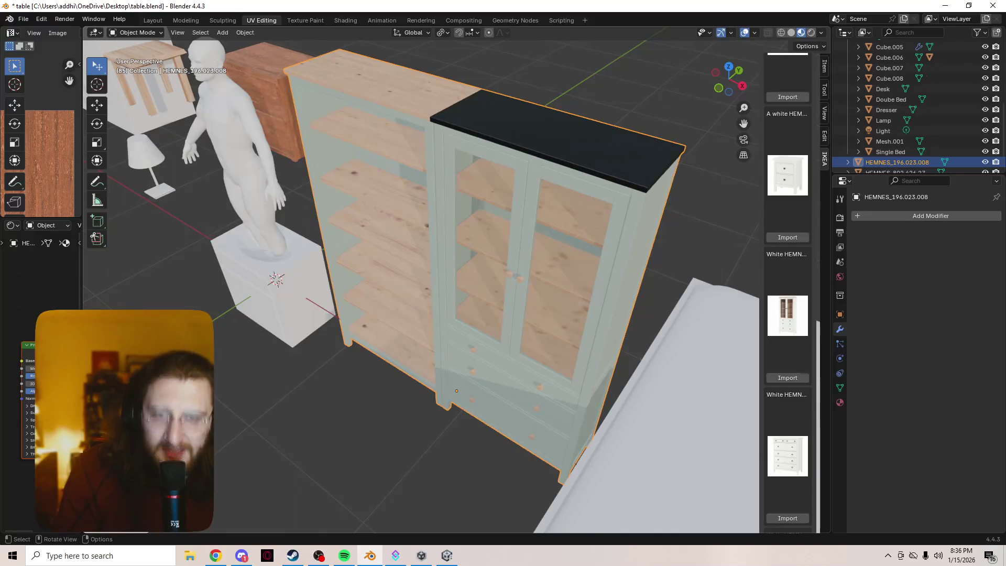
# - Move the cabinet along the floor to the right, beyond the large bed
pyautogui.scroll(-3, 419, 283)
pyautogui.scroll(-2, 419, 283)
pyautogui.keyDown('shift'); pyautogui.moveTo(419, 283); pyautogui.dragTo(524, 220, button='middle'); pyautogui.keyUp('shift')
pyautogui.scroll(-3, 419, 283)
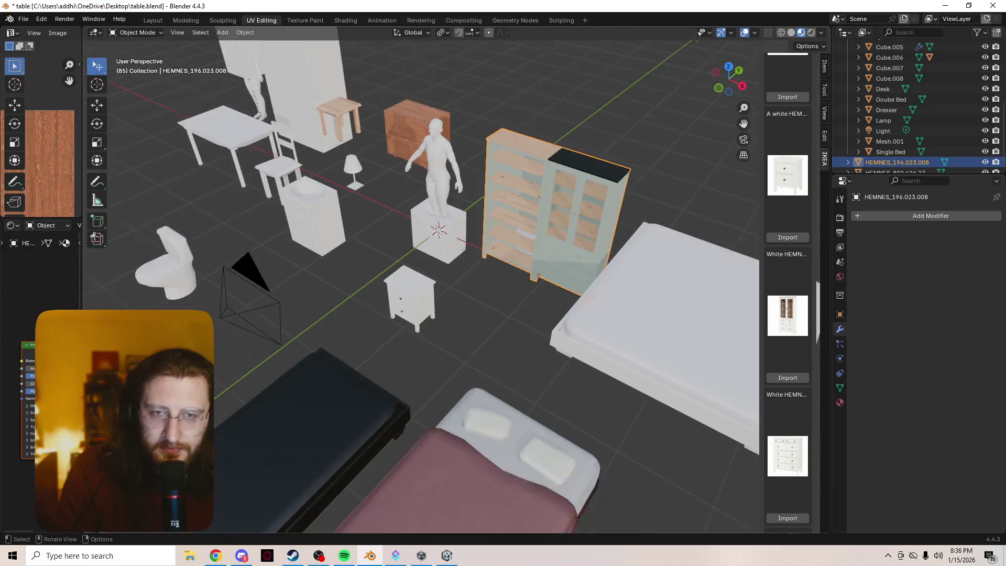
pyautogui.press('g')
pyautogui.hotkey('shift', 'z')
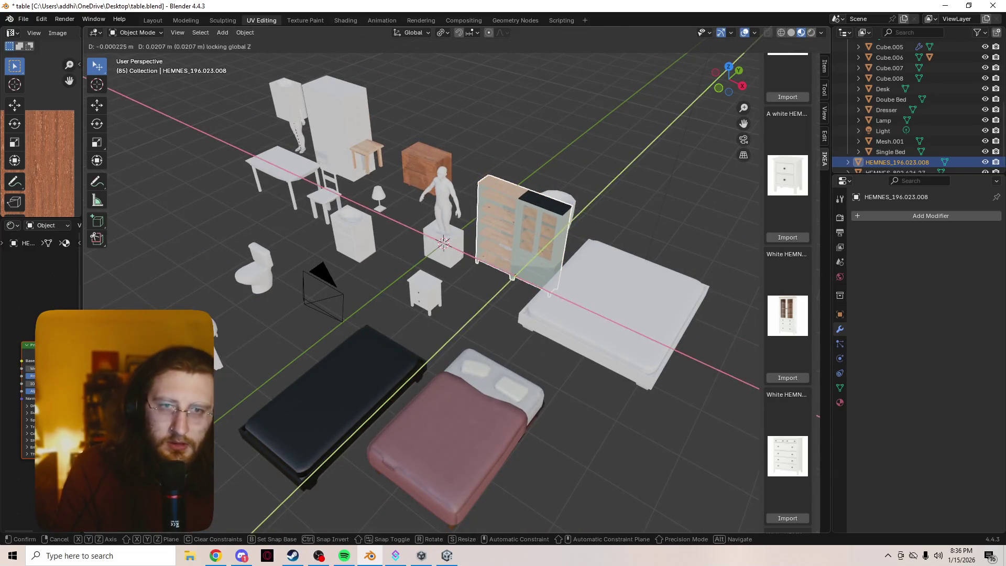
pyautogui.press('Return')
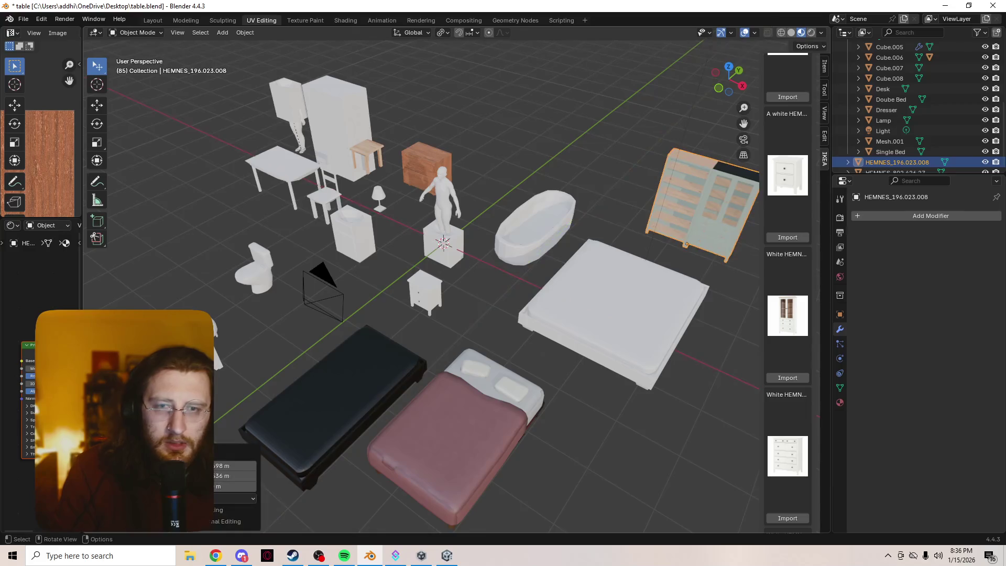
# - Select the HEMNES_802.426.27 nightstand and frame it in the view
pyautogui.click(425, 291)
pyautogui.hotkey('shift', 'z')
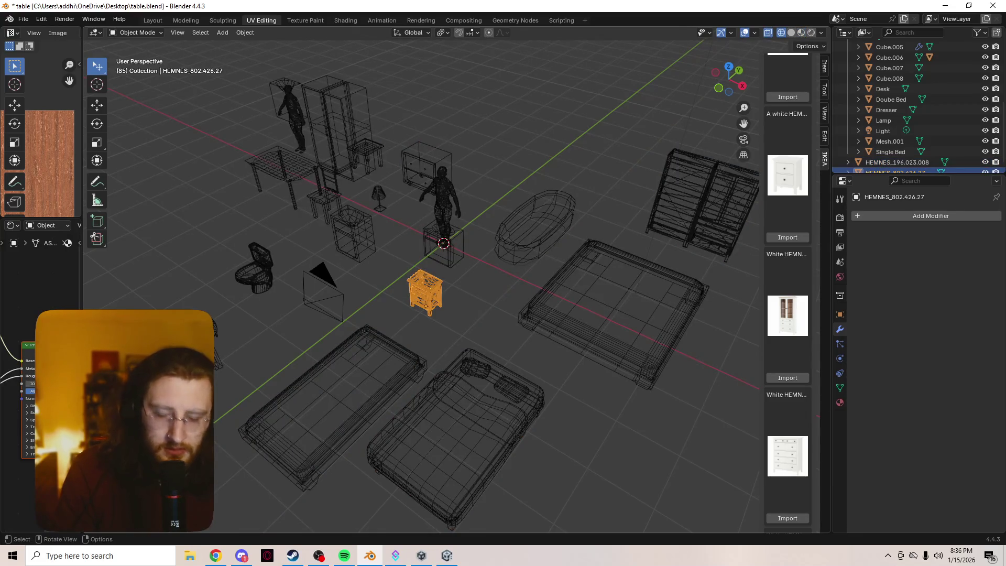
pyautogui.press('`')
pyautogui.click(422, 345)
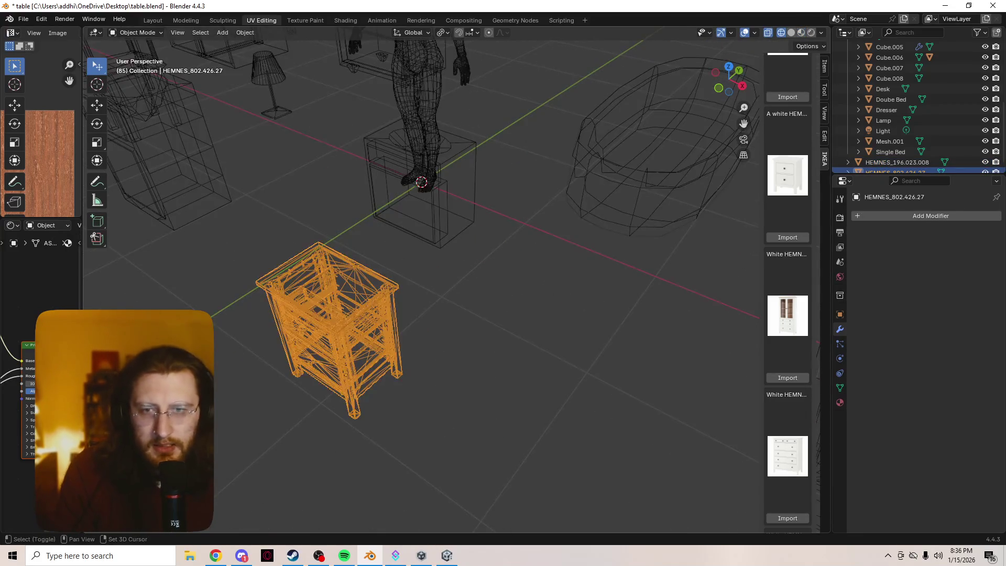
pyautogui.scroll(5, 419, 283)
pyautogui.moveTo(419, 283); pyautogui.dragTo(429, 273, button='middle')
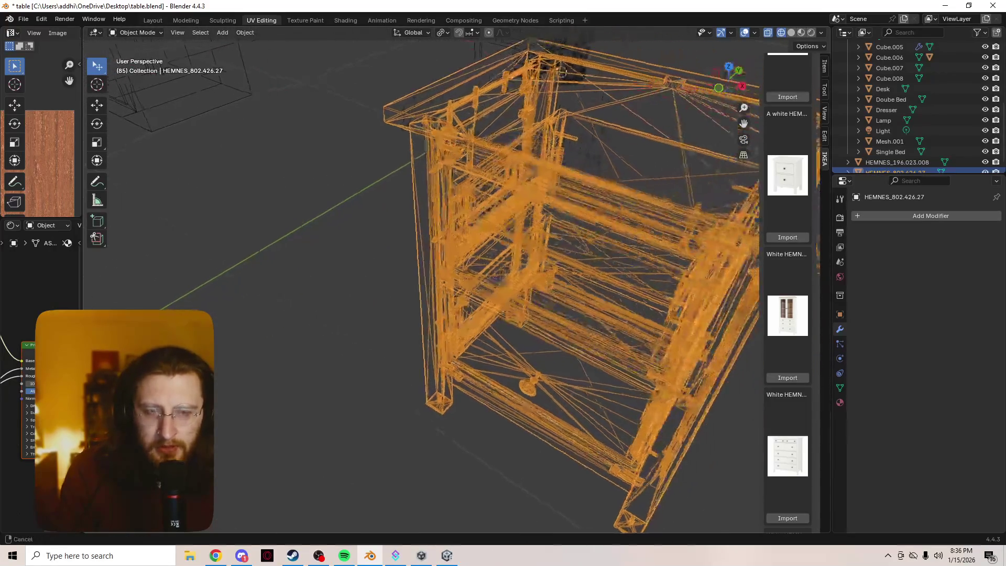
# - Preview the nightstand in material and solid shading, then inspect its drawer front in Edit Mode
pyautogui.press('z')
pyautogui.click(492, 331)
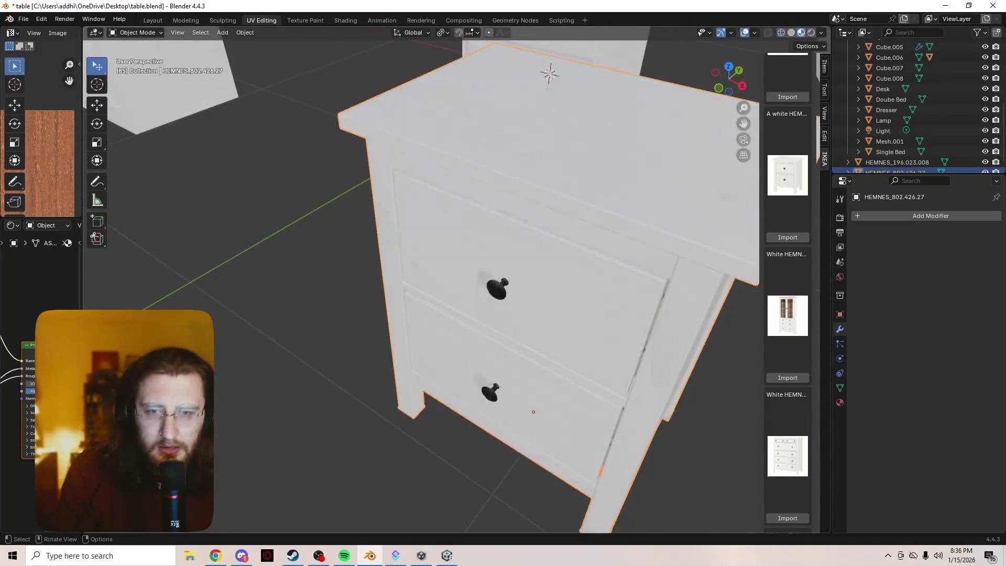
pyautogui.scroll(-2, 556, 399)
pyautogui.press('z')
pyautogui.click(582, 310)
pyautogui.moveTo(582, 310)
pyautogui.mouseDown(button='middle')
pyautogui.moveTo(607, 299)
pyautogui.moveTo(335, 306)
pyautogui.moveTo(335, 335)
pyautogui.mouseUp(button='middle')
pyautogui.scroll(5, 419, 283)
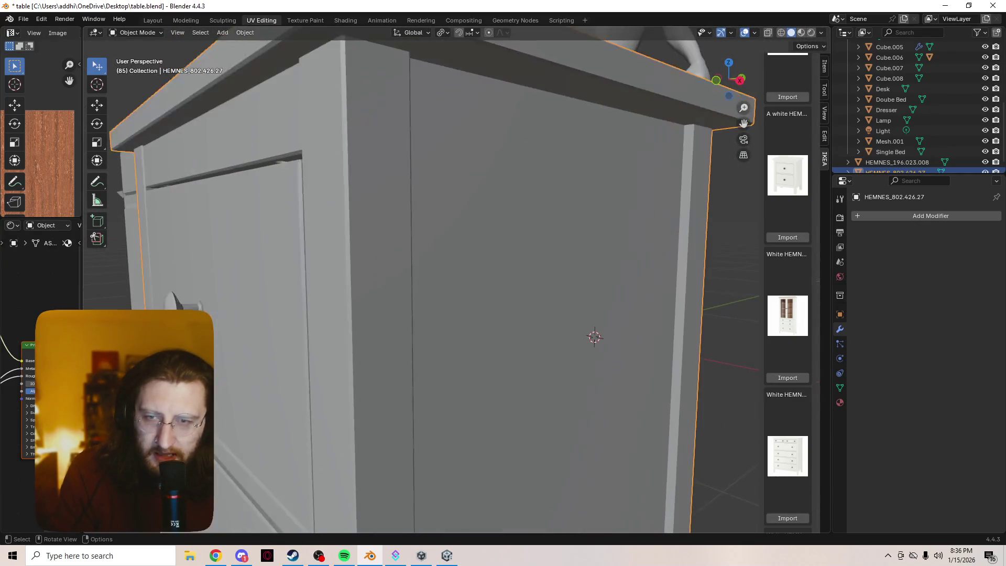
pyautogui.press('Tab')
pyautogui.moveTo(503, 283)
pyautogui.mouseDown(button='middle')
pyautogui.moveTo(419, 314)
pyautogui.moveTo(443, 310)
pyautogui.moveTo(447, 340)
pyautogui.moveTo(432, 341)
pyautogui.mouseUp(button='middle')
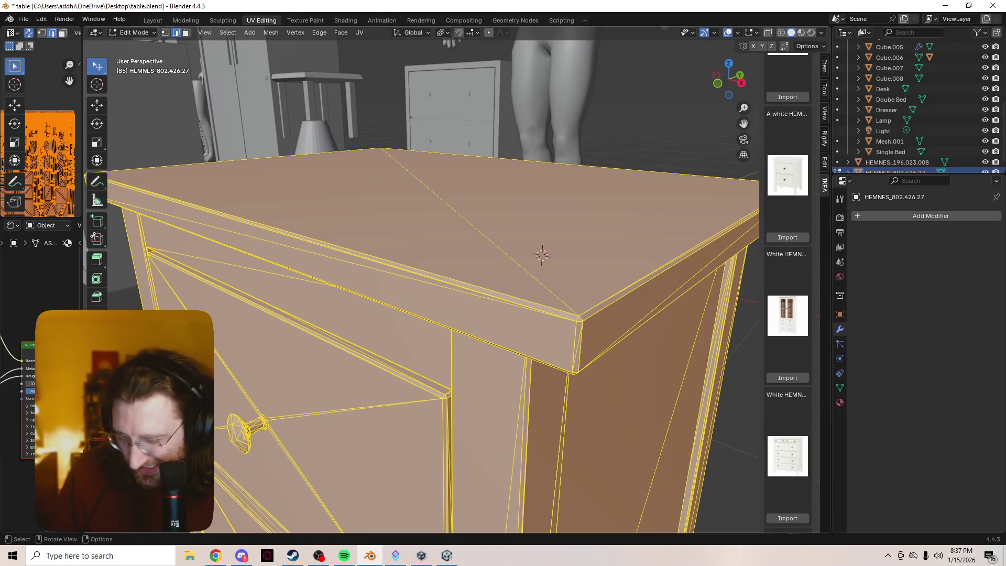
pyautogui.press('Tab')
# - Select the Cube.008 top board, try face-select editing, and center the view on it
pyautogui.click(889, 78)
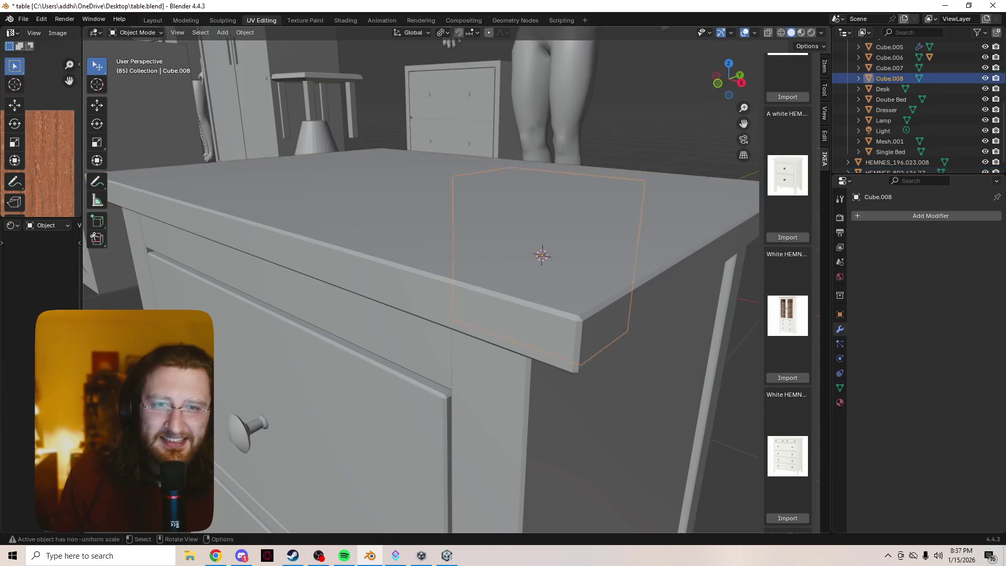
pyautogui.press('Tab')
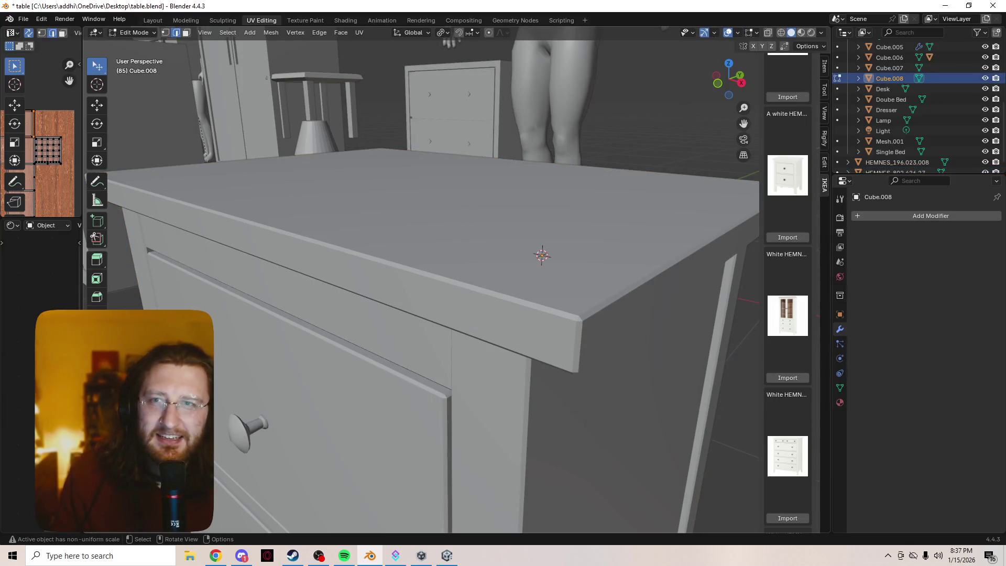
pyautogui.press('3')
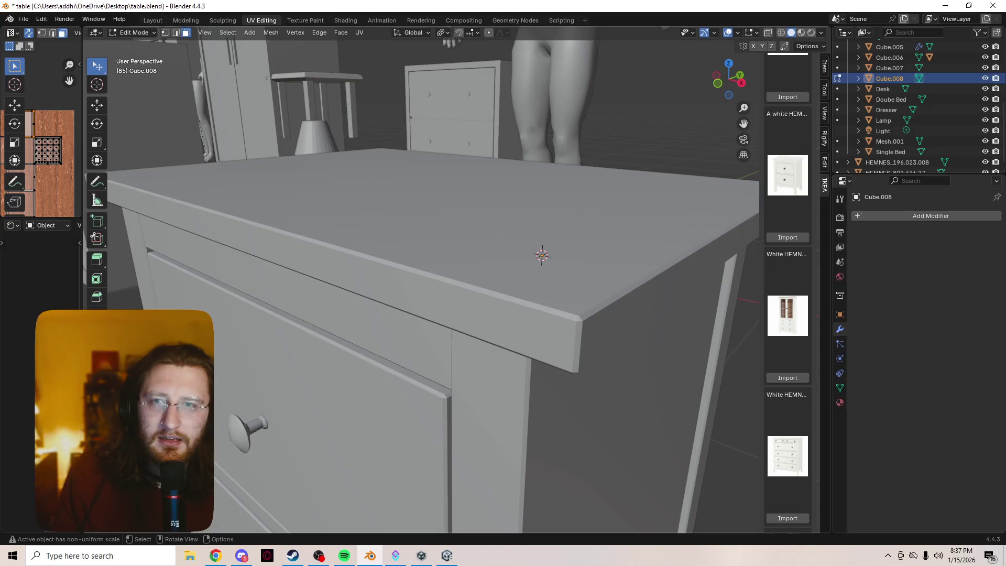
pyautogui.press('Tab')
pyautogui.press('KP_Decimal')
pyautogui.moveTo(419, 283); pyautogui.dragTo(442, 270, button='middle')
# - Re-enter Edit Mode on Cube.008 and check the selection-mode options
pyautogui.press('Tab')
pyautogui.rightClick(178, 33)
pyautogui.press('Escape')
pyautogui.click(42, 19)
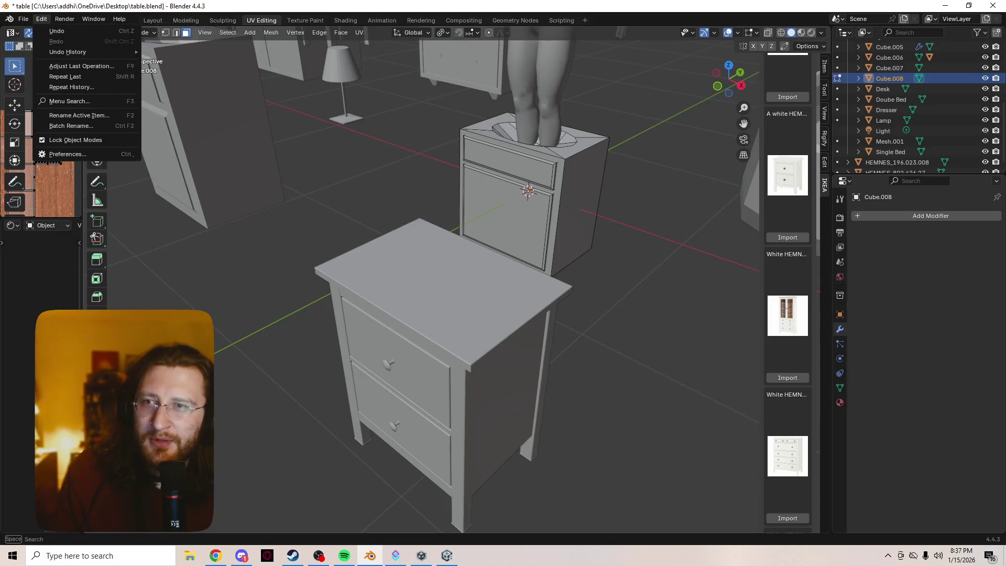
# - Search the Keymap preferences for 'edit' entries
pyautogui.click(68, 154)
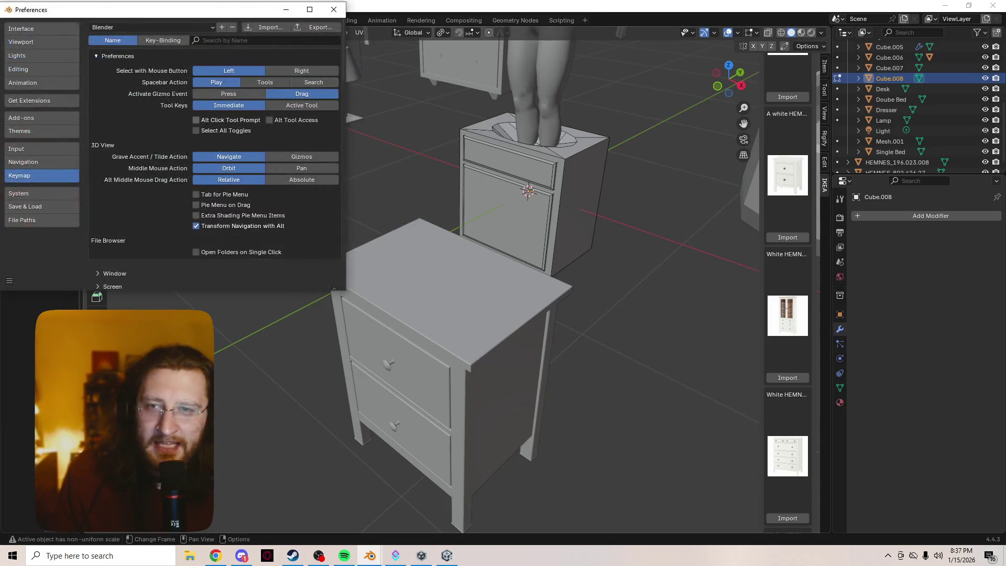
pyautogui.click(196, 41)
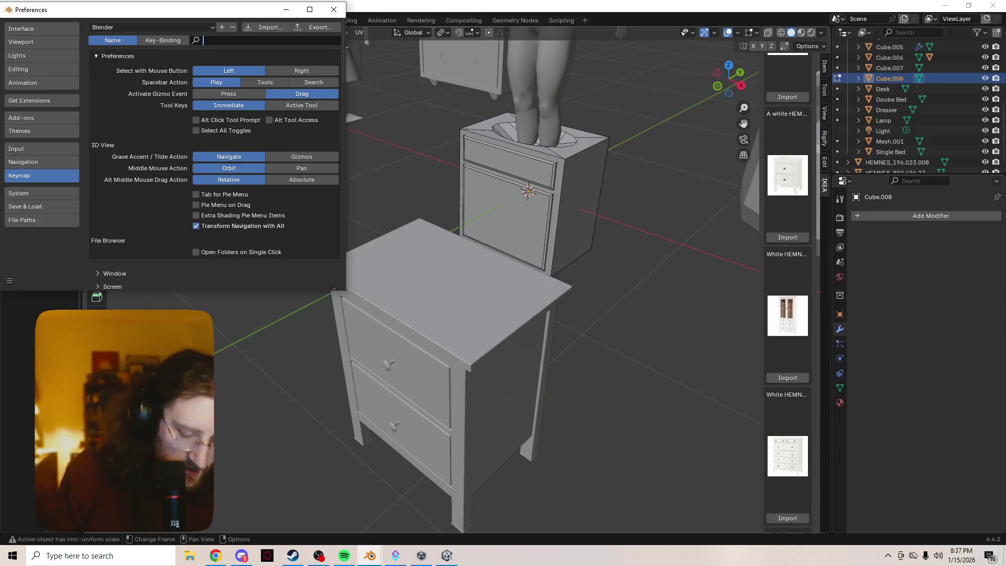
pyautogui.write('edit')
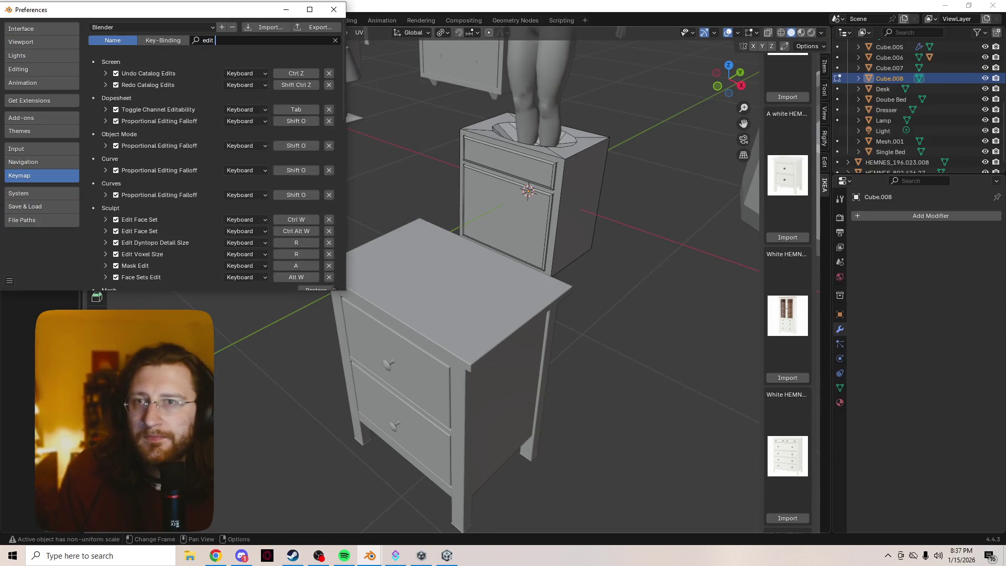
pyautogui.press('BackSpace')
pyautogui.press('BackSpace')
pyautogui.press('BackSpace')
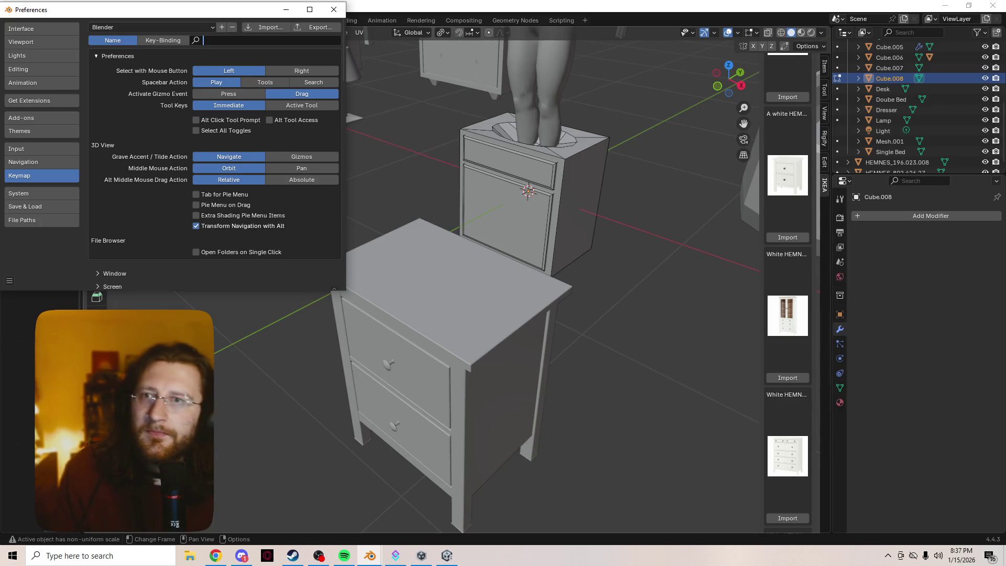
pyautogui.moveTo(157, 10); pyautogui.dragTo(211, 89)
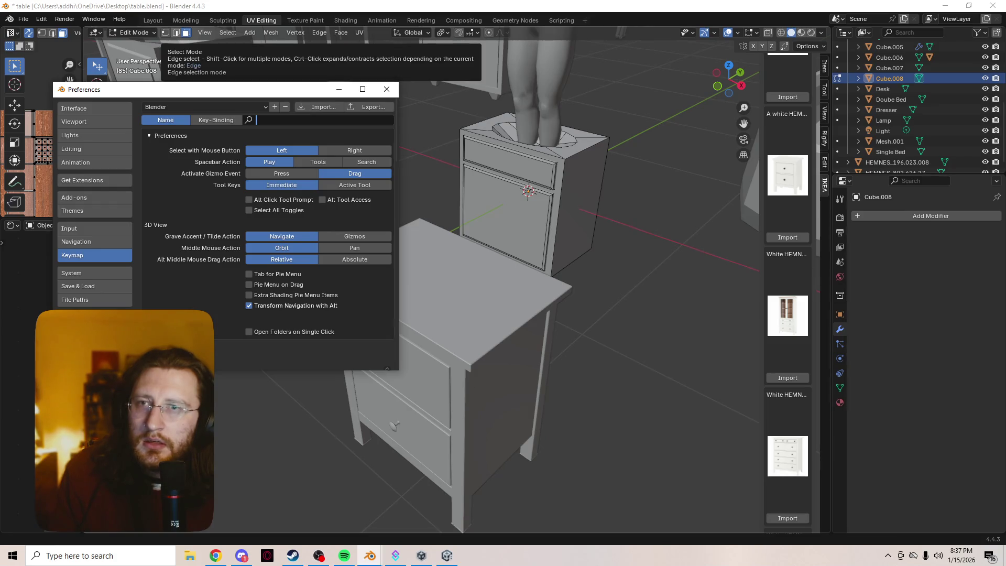
# - Search the keymap for 'face sele', clear it, close Preferences, and save table.blend
pyautogui.write('face sele')
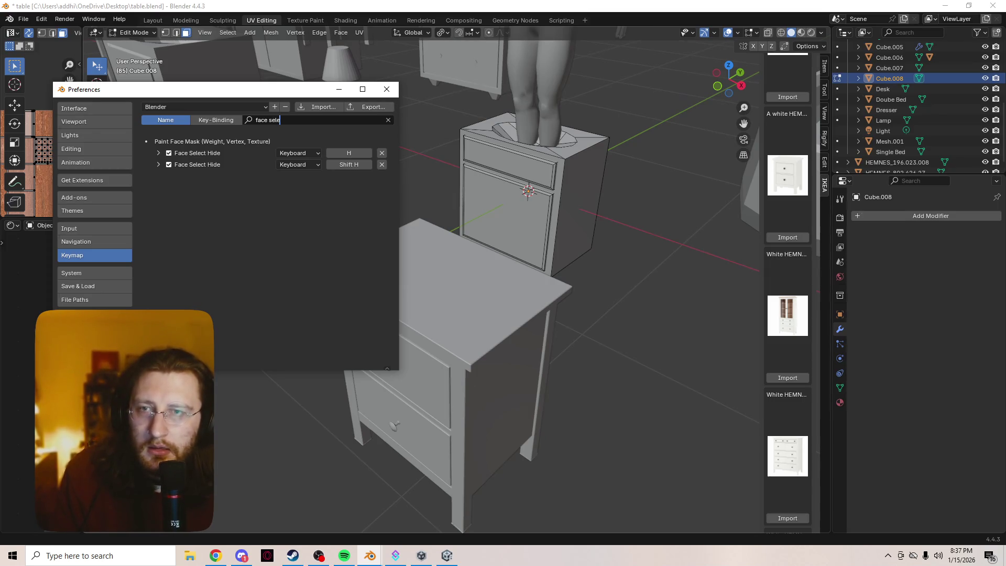
pyautogui.press('BackSpace')
pyautogui.press('BackSpace')
pyautogui.press('BackSpace')
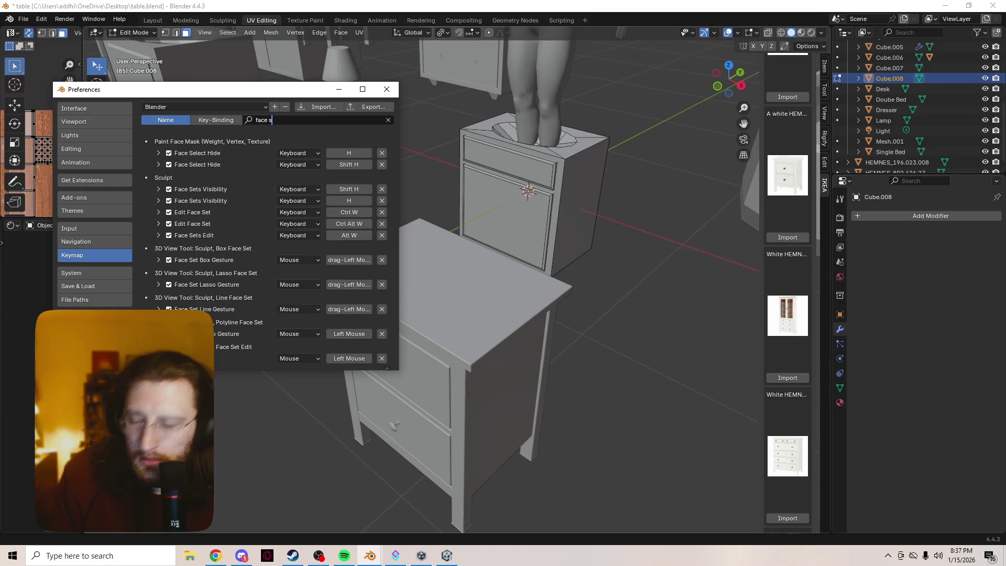
pyautogui.press('BackSpace')
pyautogui.press('BackSpace')
pyautogui.press('BackSpace')
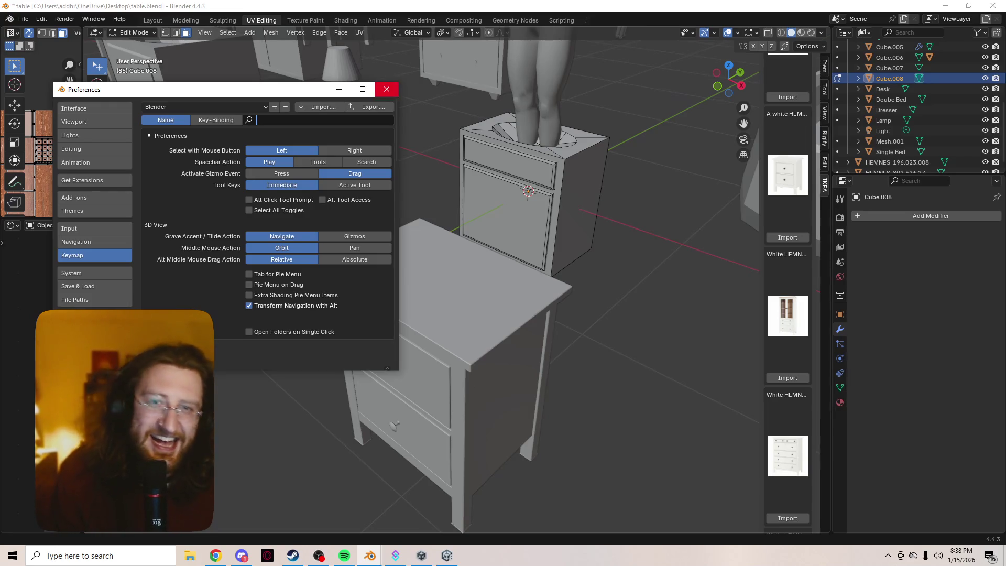
pyautogui.click(386, 89)
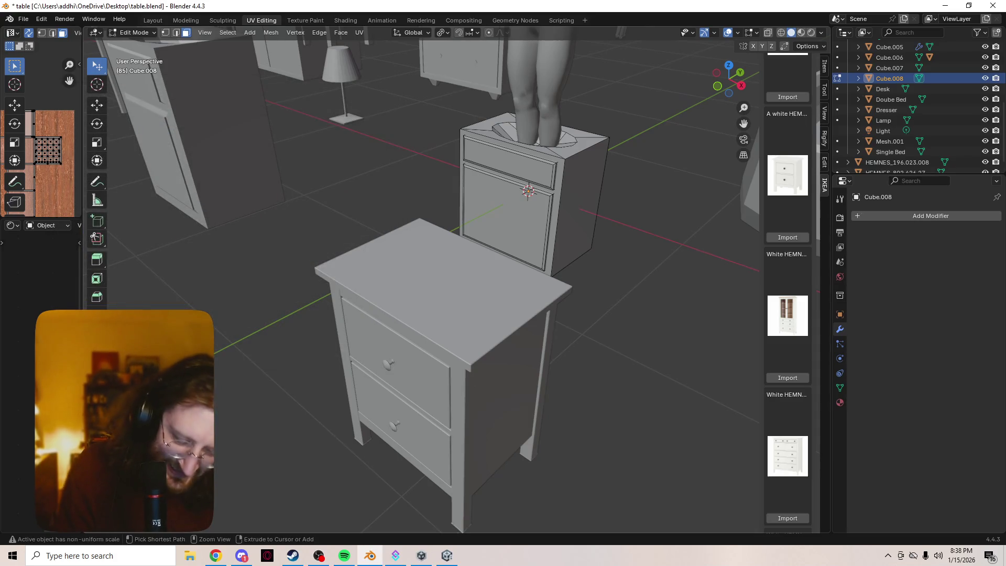
pyautogui.hotkey('ctrl', 's')
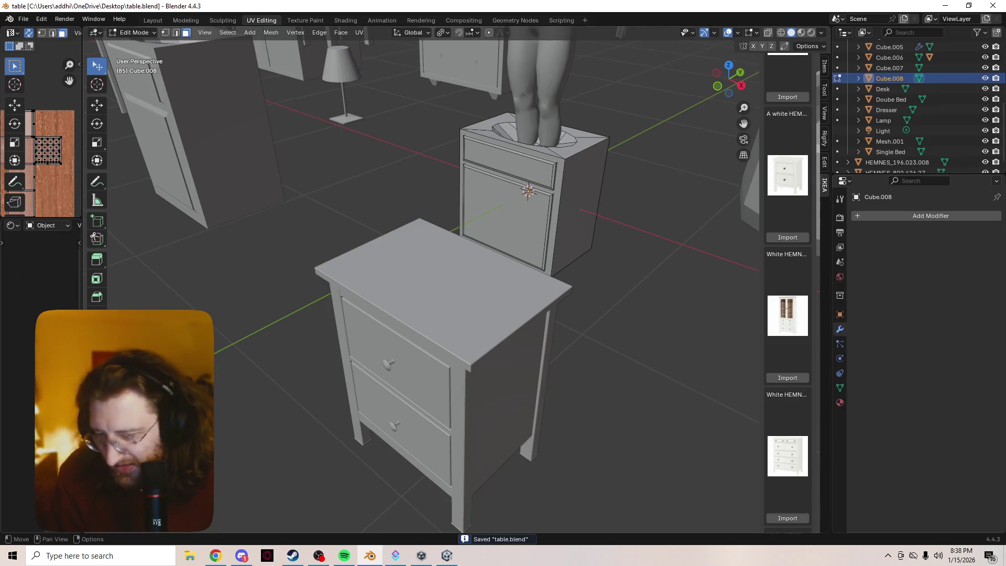
pyautogui.click(23, 19)
pyautogui.moveTo(57, 213)
pyautogui.click(42, 18)
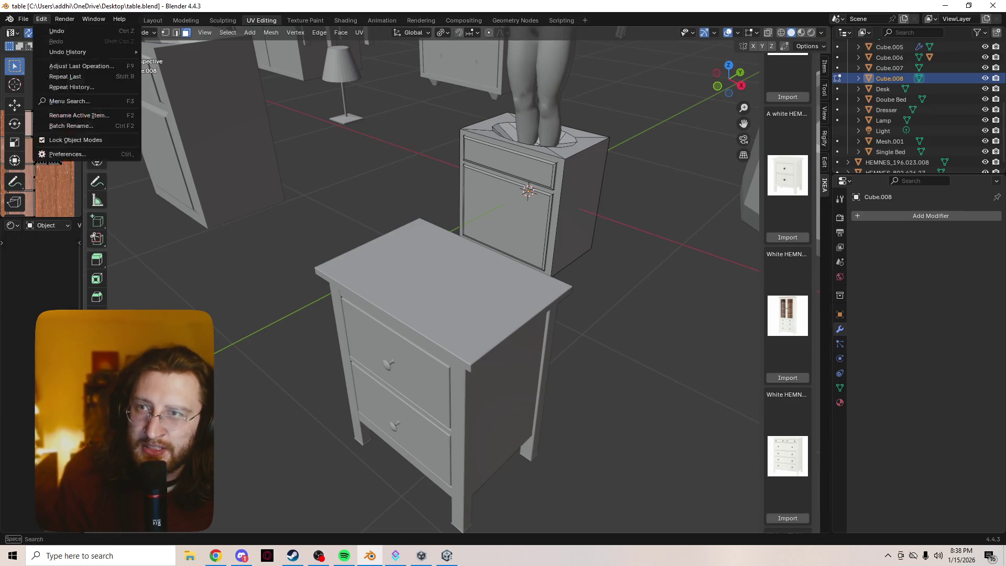
pyautogui.click(41, 19)
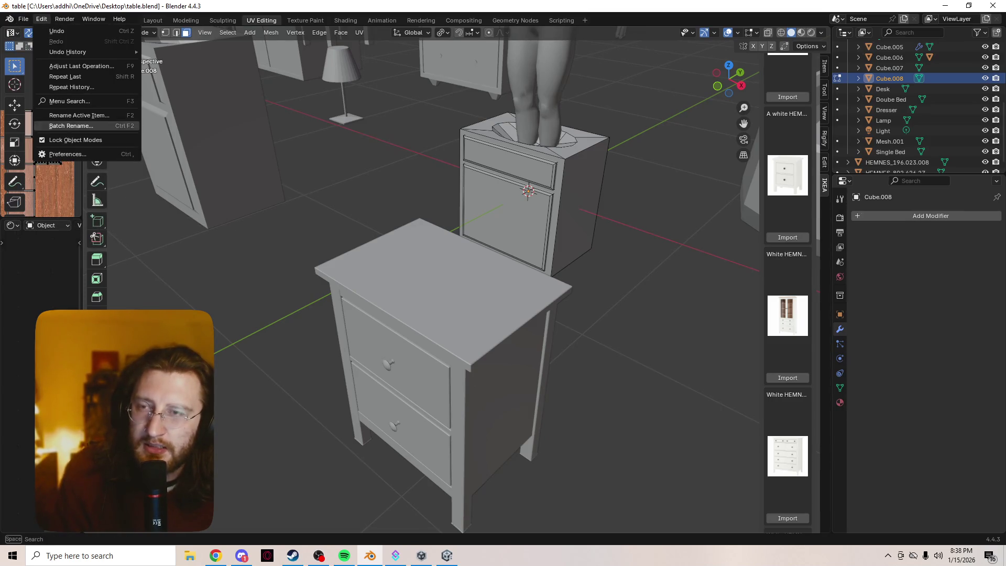
pyautogui.click(63, 154)
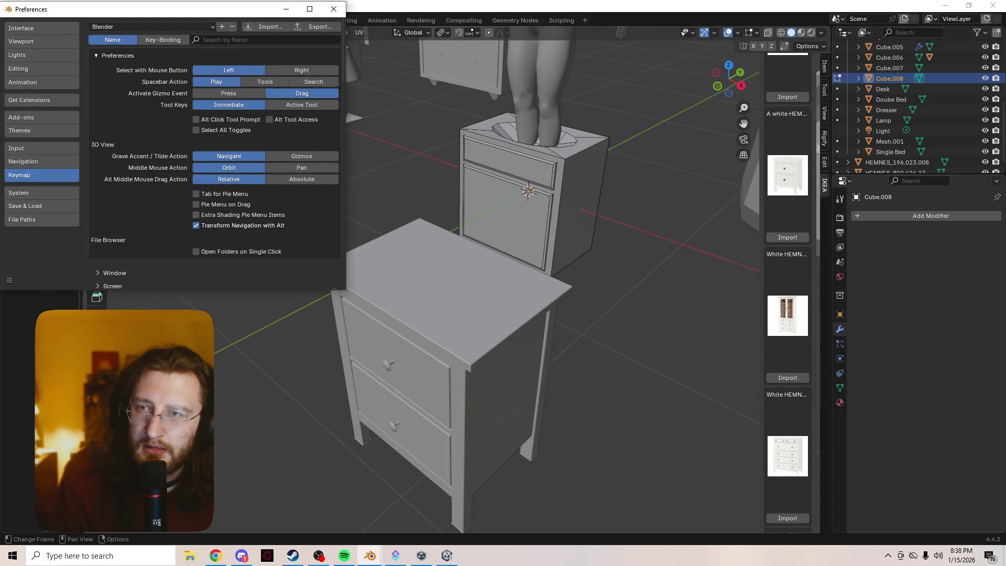
pyautogui.click(25, 206)
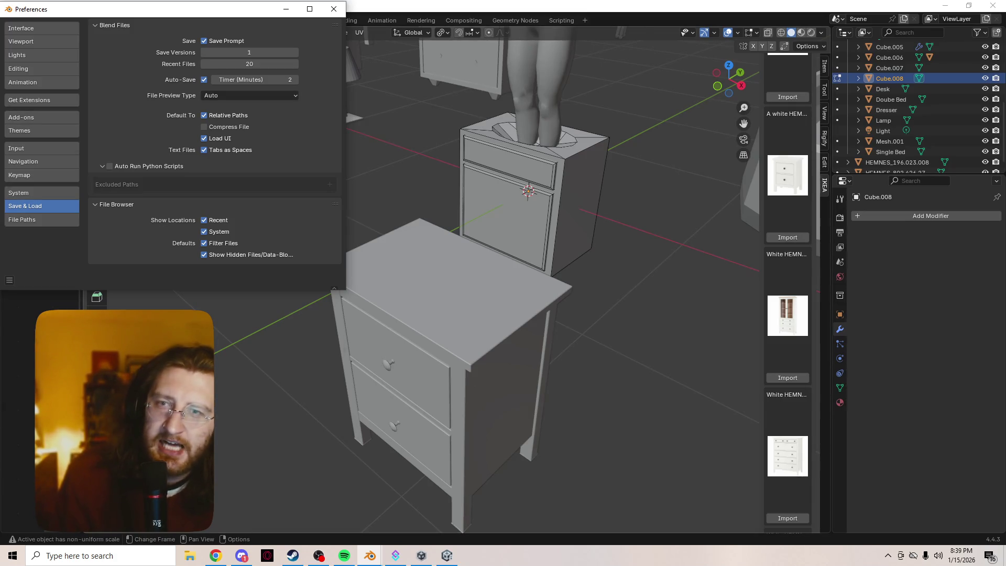
pyautogui.click(334, 9)
pyautogui.scroll(4, 419, 283)
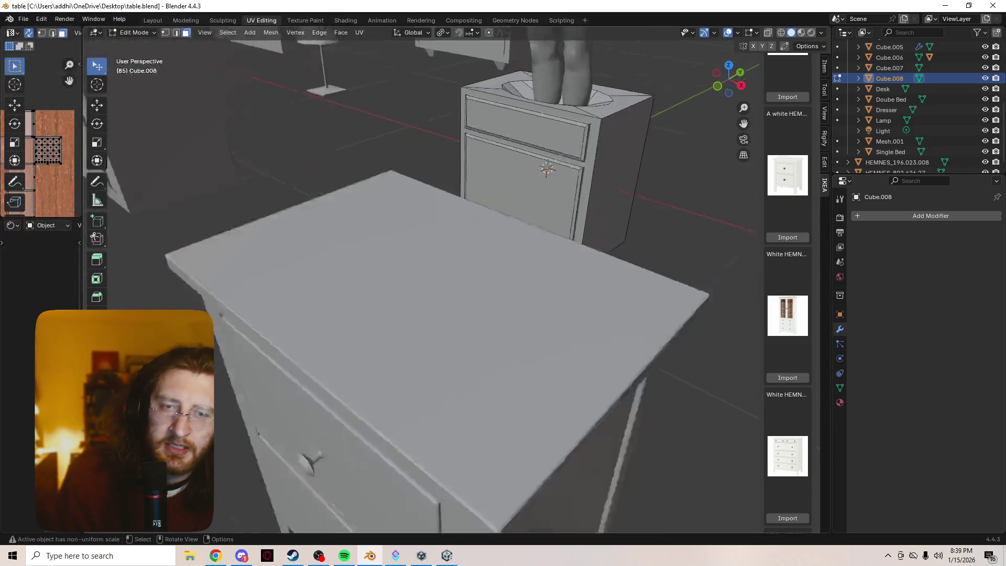
# - Preview the scene in wireframe, material and rendered shading around the nightstand
pyautogui.moveTo(419, 315); pyautogui.dragTo(366, 173, button='middle')
pyautogui.press('a')
pyautogui.hotkey('alt', 'a')
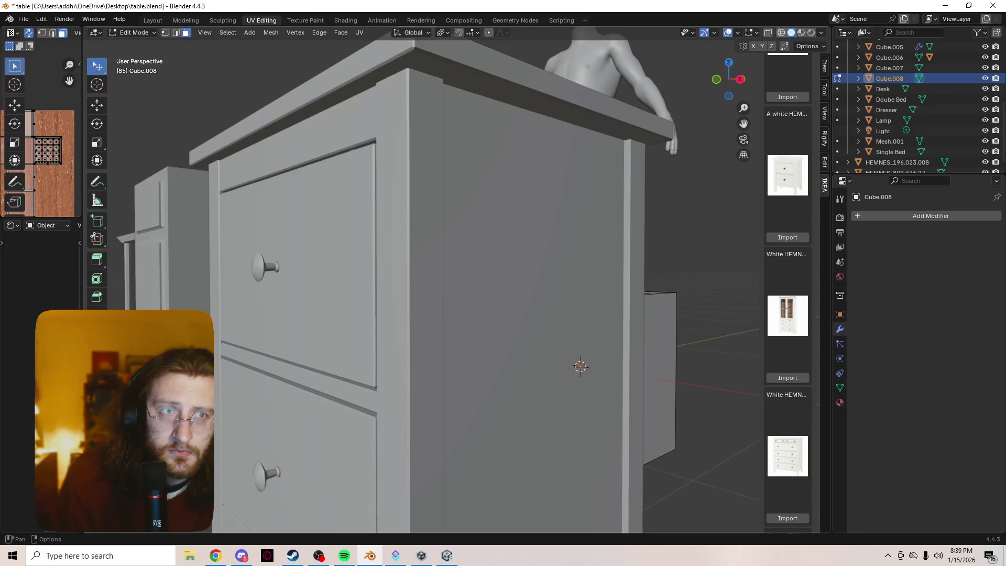
pyautogui.hotkey('shift', 'z')
pyautogui.press('z')
pyautogui.press('z')
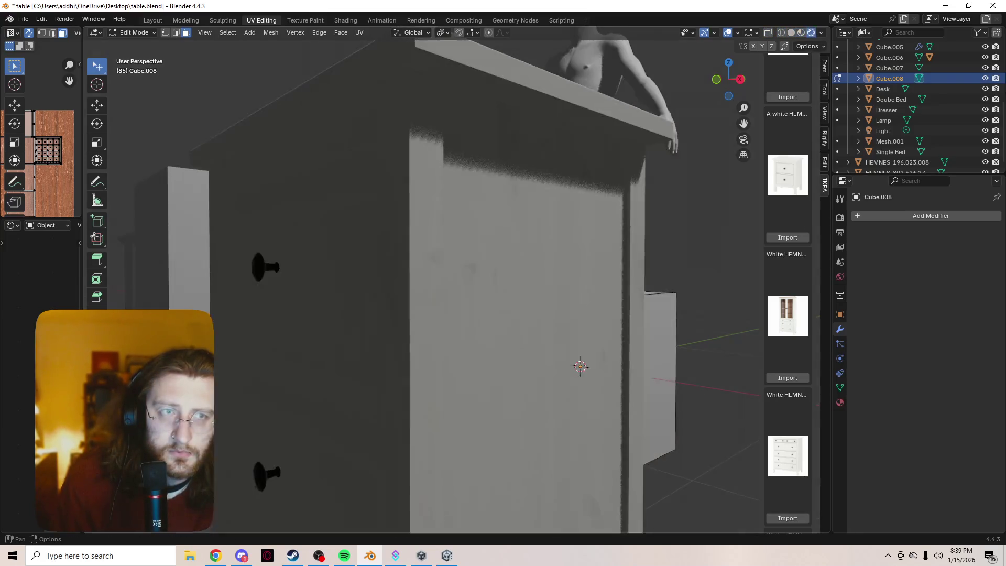
pyautogui.press('z')
pyautogui.scroll(-3, 624, 197)
pyautogui.moveTo(624, 197); pyautogui.dragTo(603, 173, button='middle')
pyautogui.scroll(-5, 432, 288)
pyautogui.moveTo(432, 289)
pyautogui.mouseDown(button='middle')
pyautogui.moveTo(451, 293)
pyautogui.moveTo(445, 314)
pyautogui.moveTo(498, 311)
pyautogui.moveTo(480, 288)
pyautogui.moveTo(487, 296)
pyautogui.mouseUp(button='middle')
# - Switch mesh editing to the HEMNES_802.426.27 nightstand and select its triangular drawer-front face
pyautogui.hotkey('alt', 'q')
pyautogui.scroll(8, 445, 314)
pyautogui.scroll(-5, 487, 296)
pyautogui.hotkey('alt', 'a')
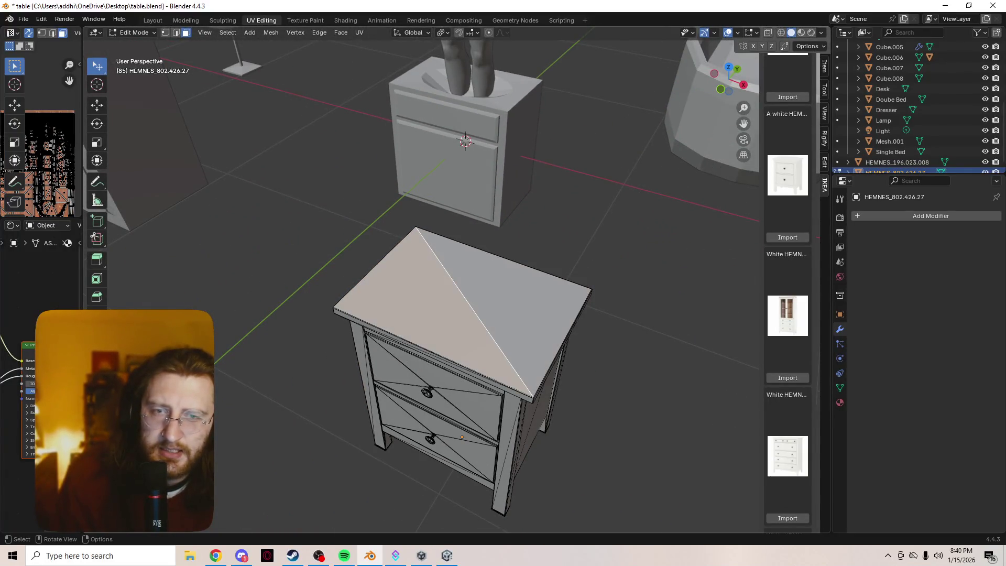
pyautogui.scroll(5, 461, 315)
pyautogui.moveTo(472, 315)
pyautogui.mouseDown(button='middle')
pyautogui.moveTo(482, 283)
pyautogui.moveTo(519, 267)
pyautogui.mouseUp(button='middle')
pyautogui.click(445, 272)
pyautogui.moveTo(445, 273)
pyautogui.mouseDown(button='middle')
pyautogui.moveTo(461, 262)
pyautogui.moveTo(497, 324)
pyautogui.moveTo(387, 336)
pyautogui.moveTo(472, 314)
pyautogui.moveTo(498, 294)
pyautogui.mouseUp(button='middle')
# - Widen the UV and shader editors beside the 3D view and zoom the UV editor
pyautogui.scroll(5, 503, 330)
pyautogui.scroll(-2, 499, 296)
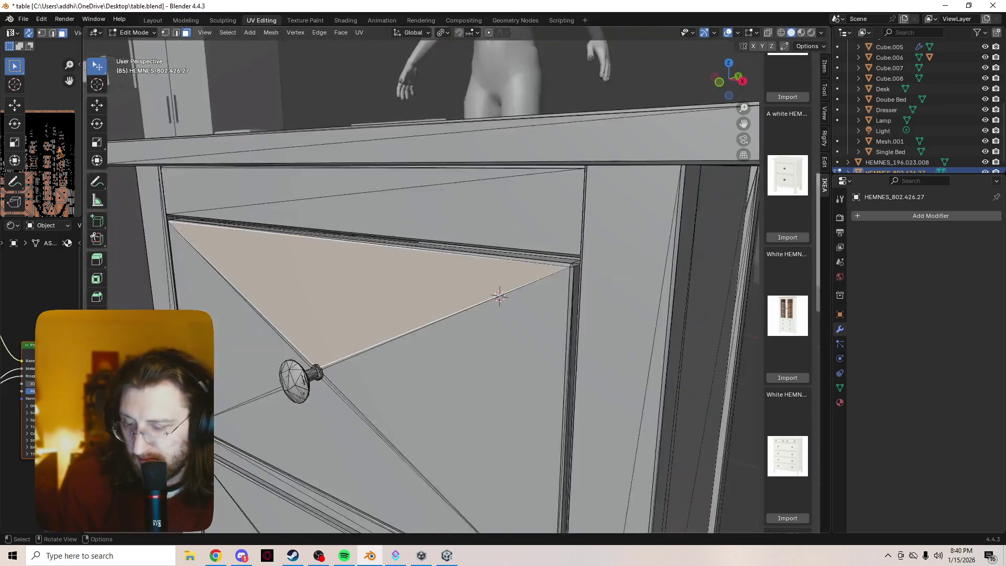
pyautogui.scroll(-5, 499, 296)
pyautogui.scroll(5, 500, 296)
pyautogui.moveTo(82, 262); pyautogui.dragTo(355, 262)
pyautogui.scroll(5, 172, 128)
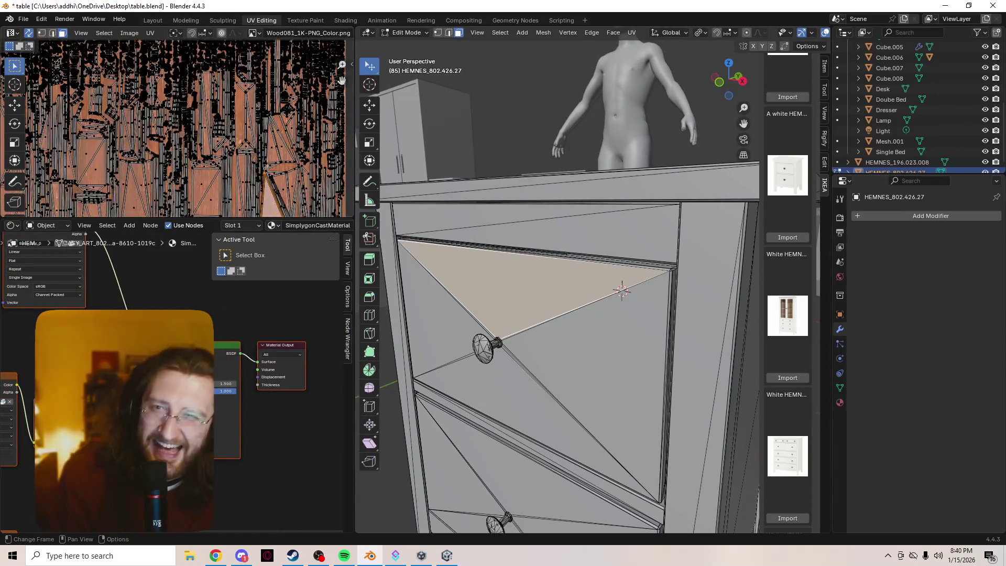
pyautogui.press('Tab')
pyautogui.press('Tab')
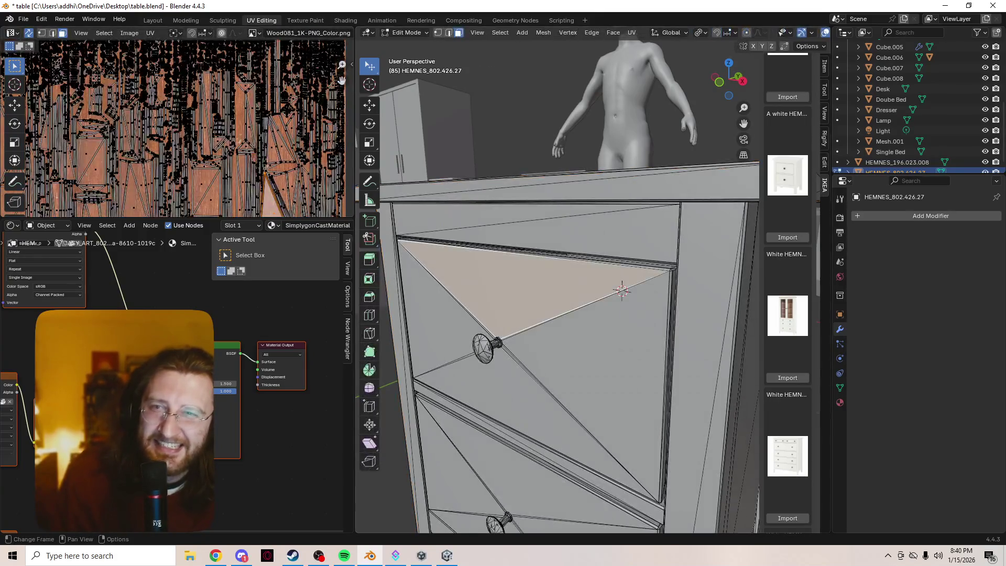
pyautogui.scroll(-5, 173, 128)
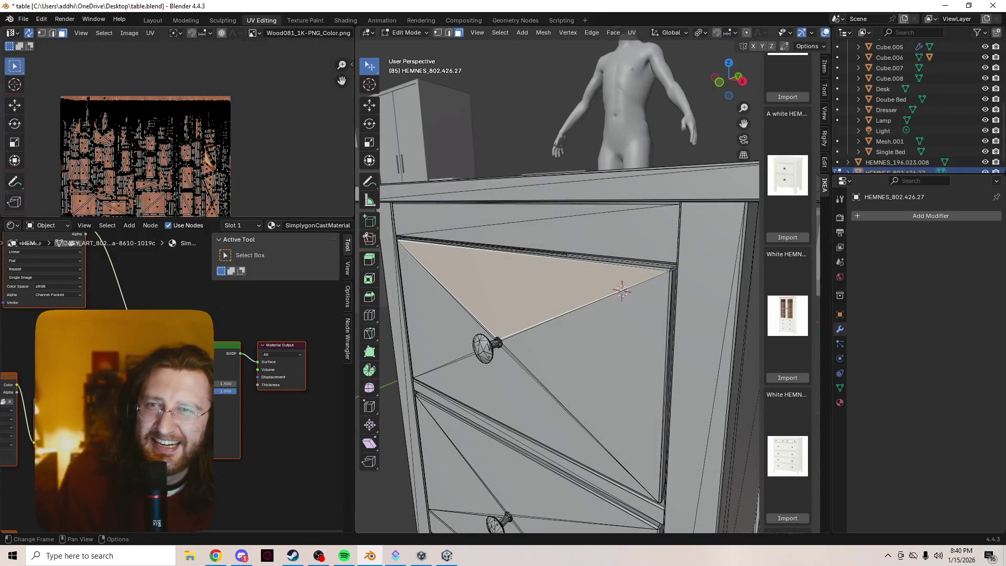
pyautogui.moveTo(173, 128); pyautogui.dragTo(206, 92, button='middle')
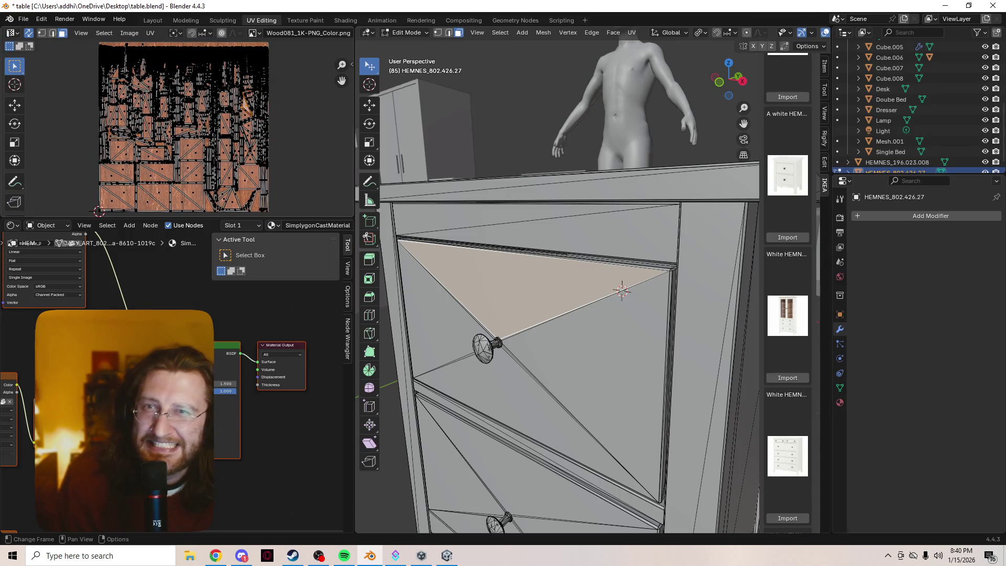
pyautogui.scroll(4, 207, 92)
pyautogui.scroll(2, 206, 91)
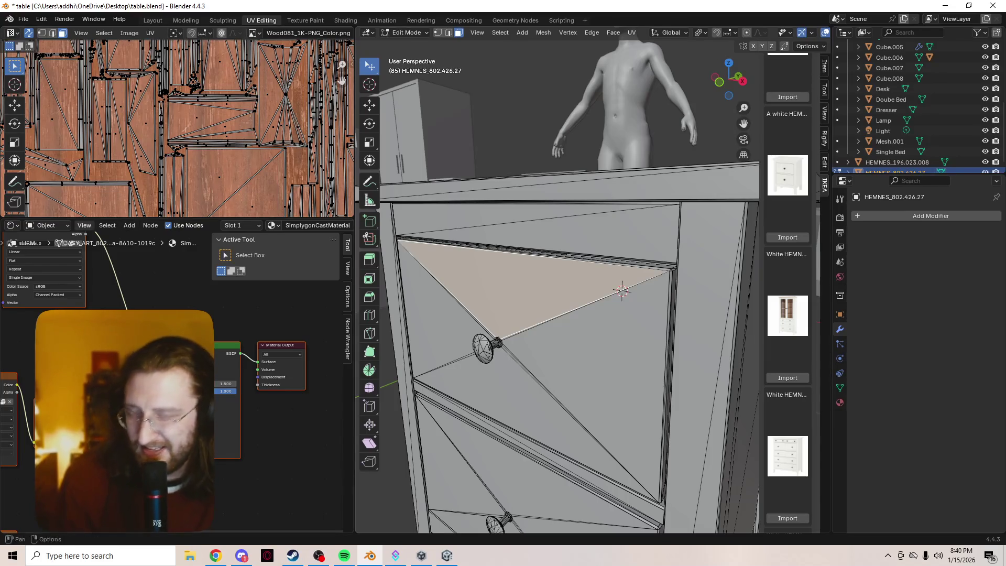
pyautogui.scroll(-4, 178, 128)
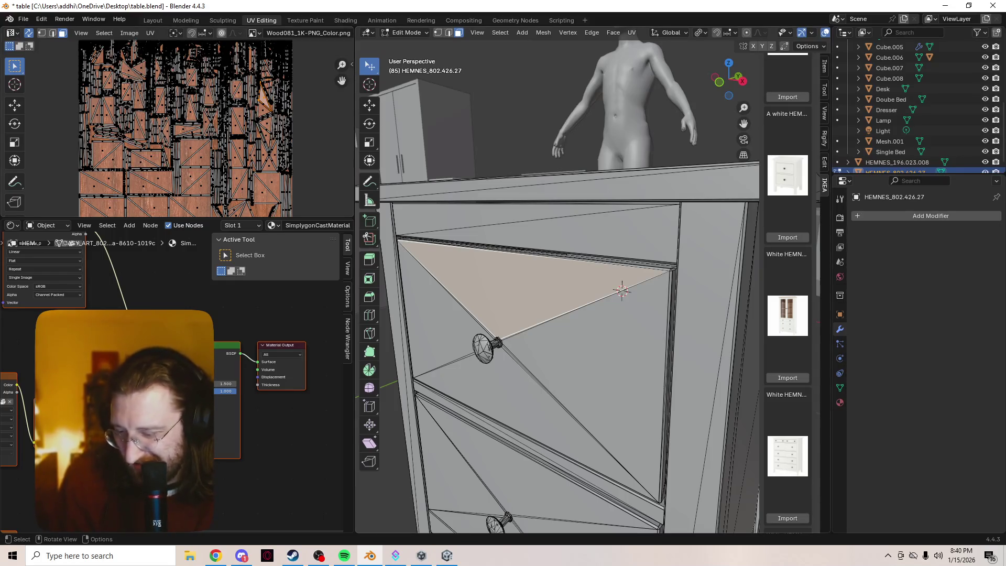
pyautogui.scroll(-5, 577, 314)
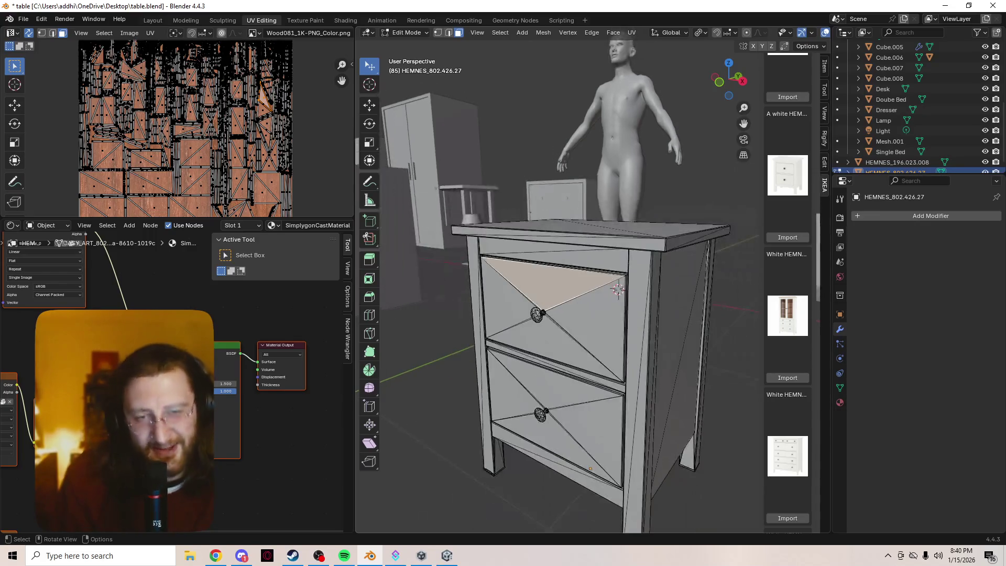
pyautogui.scroll(5, 576, 315)
pyautogui.moveTo(576, 315)
pyautogui.mouseDown(button='middle')
pyautogui.moveTo(707, 259)
pyautogui.moveTo(724, 287)
pyautogui.moveTo(626, 258)
pyautogui.moveTo(703, 224)
pyautogui.moveTo(676, 252)
pyautogui.moveTo(568, 219)
pyautogui.mouseUp(button='middle')
pyautogui.scroll(-5, 557, 287)
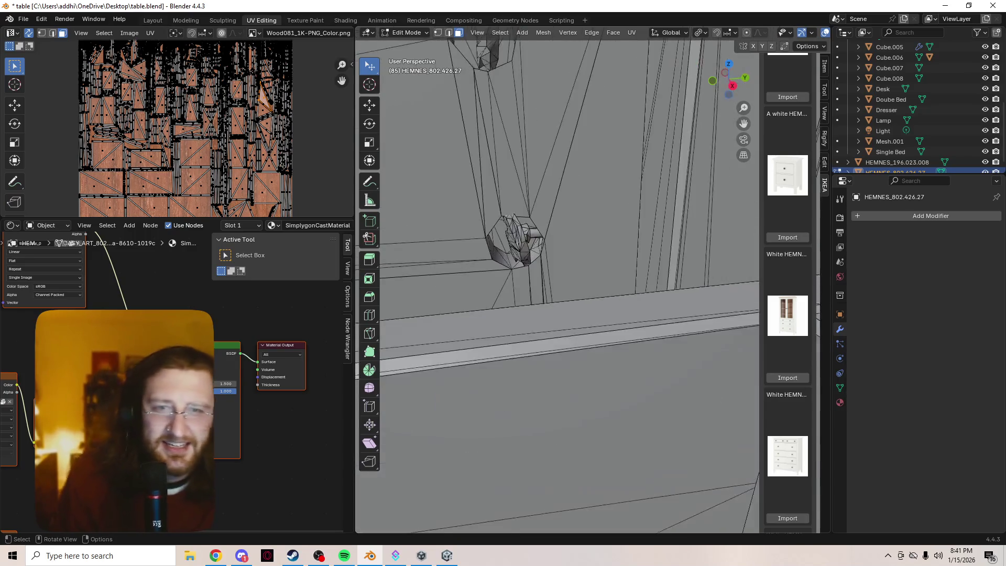
pyautogui.moveTo(557, 287)
pyautogui.mouseDown(button='middle')
pyautogui.moveTo(524, 257)
pyautogui.moveTo(545, 288)
pyautogui.moveTo(629, 157)
pyautogui.moveTo(592, 188)
pyautogui.moveTo(564, 192)
pyautogui.moveTo(516, 238)
pyautogui.moveTo(523, 79)
pyautogui.mouseUp(button='middle')
pyautogui.moveTo(555, 289); pyautogui.dragTo(493, 225, button='middle')
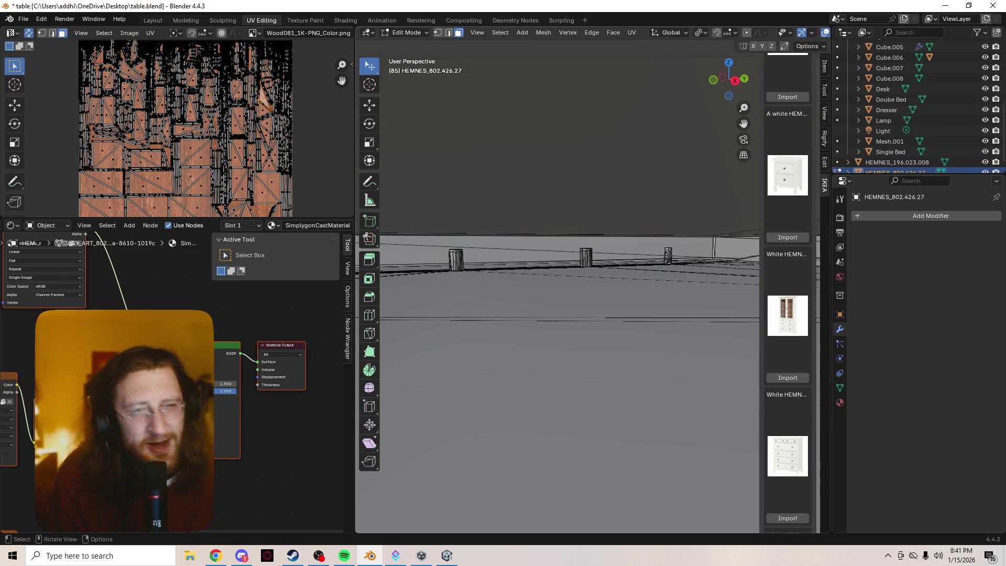
pyautogui.moveTo(558, 293)
pyautogui.mouseDown(button='middle')
pyautogui.moveTo(576, 283)
pyautogui.moveTo(550, 309)
pyautogui.moveTo(513, 288)
pyautogui.moveTo(545, 325)
pyautogui.moveTo(735, 418)
pyautogui.moveTo(681, 367)
pyautogui.moveTo(639, 293)
pyautogui.mouseUp(button='middle')
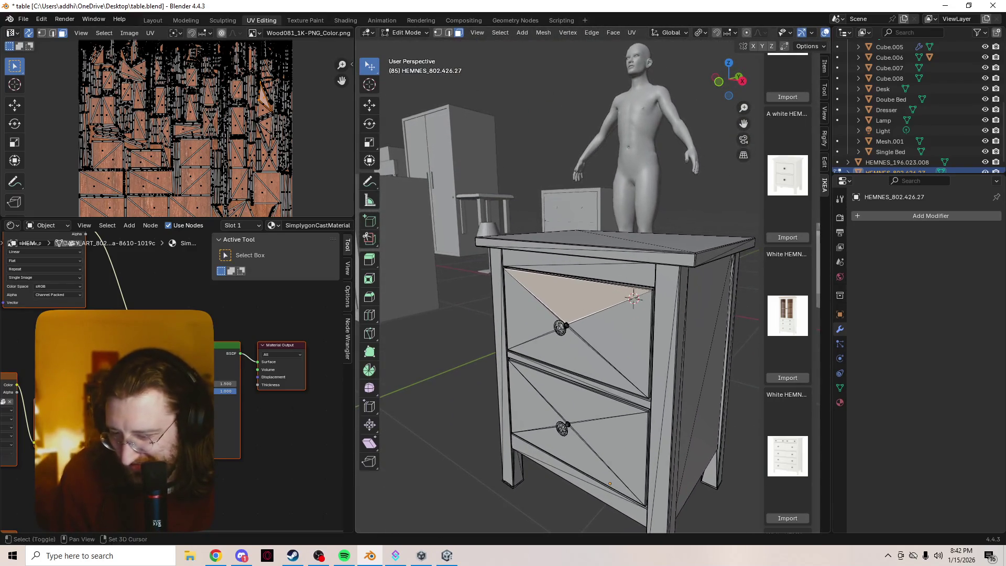
pyautogui.scroll(5, 642, 303)
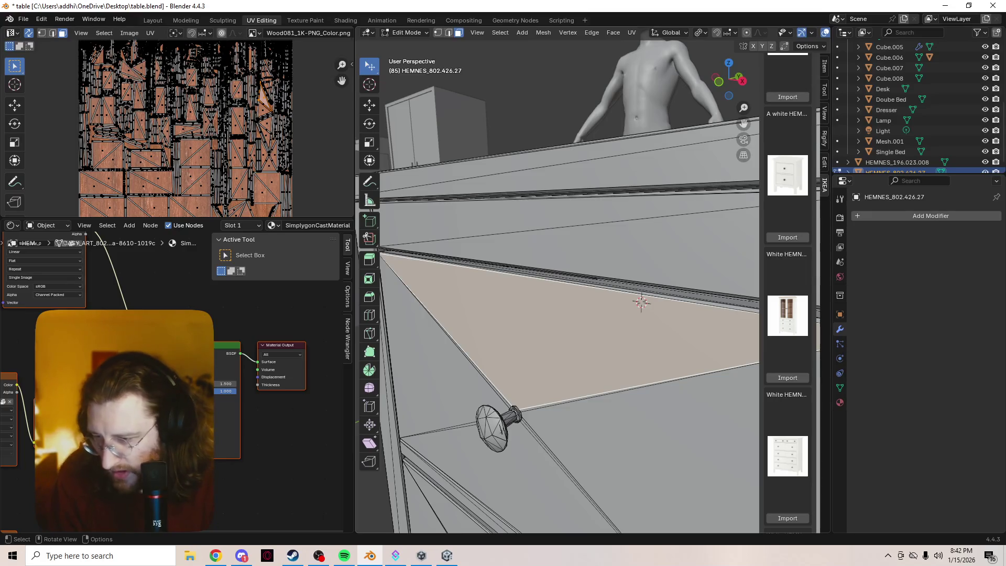
pyautogui.press('a')
# - Look through the nightstand's right-click menu and the Select menu, closing both without choosing
pyautogui.scroll(-5, 557, 280)
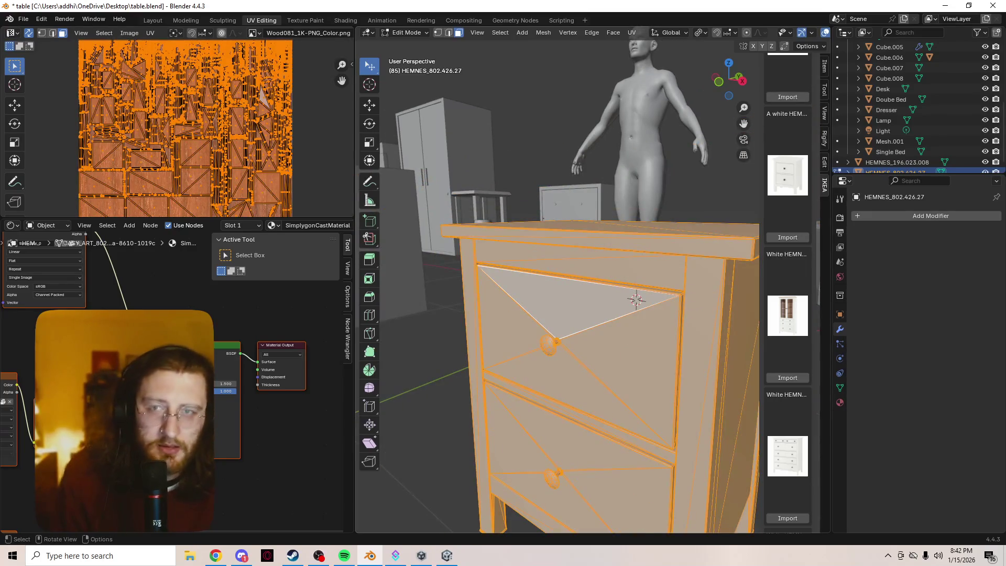
pyautogui.rightClick(571, 280)
pyautogui.press('Escape')
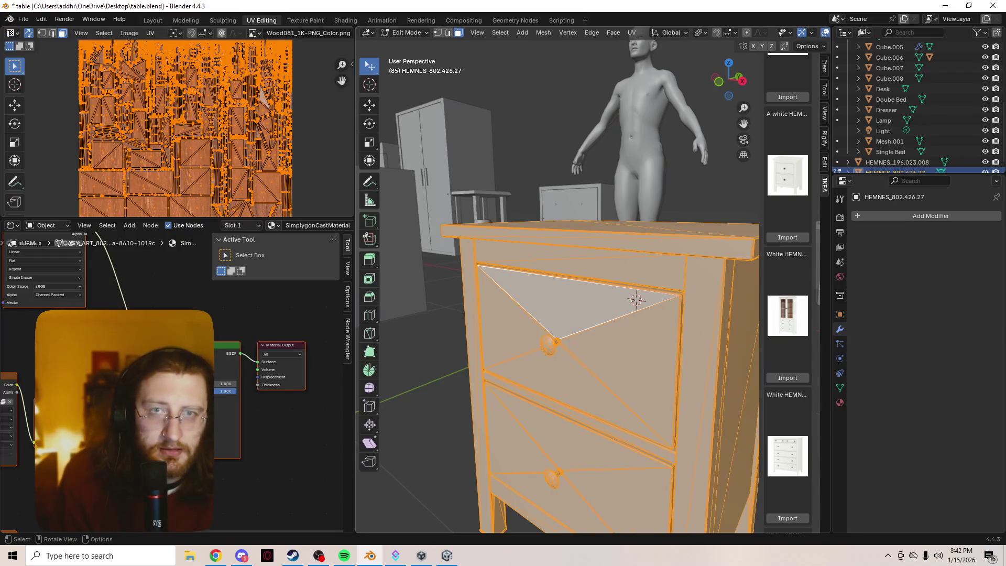
pyautogui.click(501, 32)
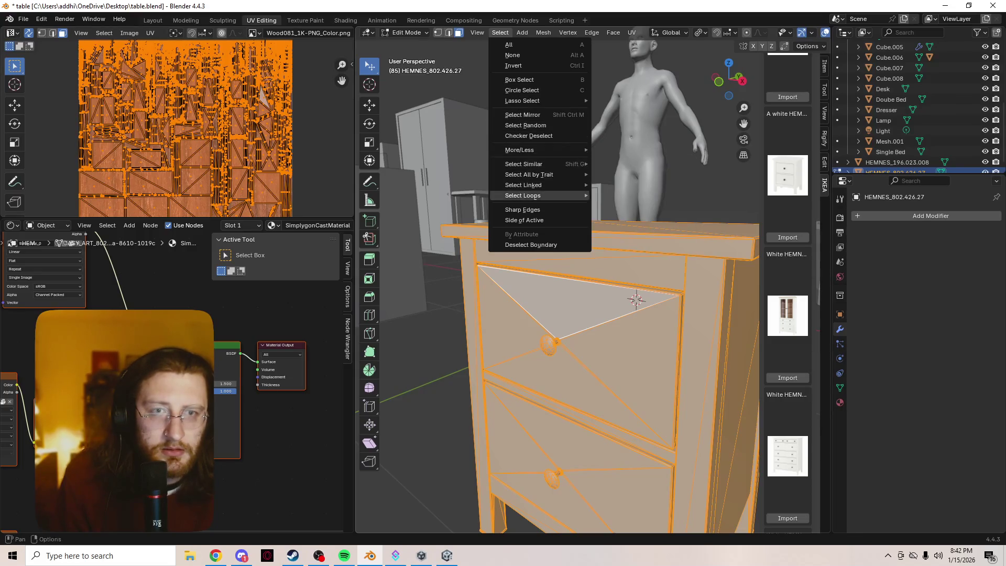
pyautogui.moveTo(524, 164)
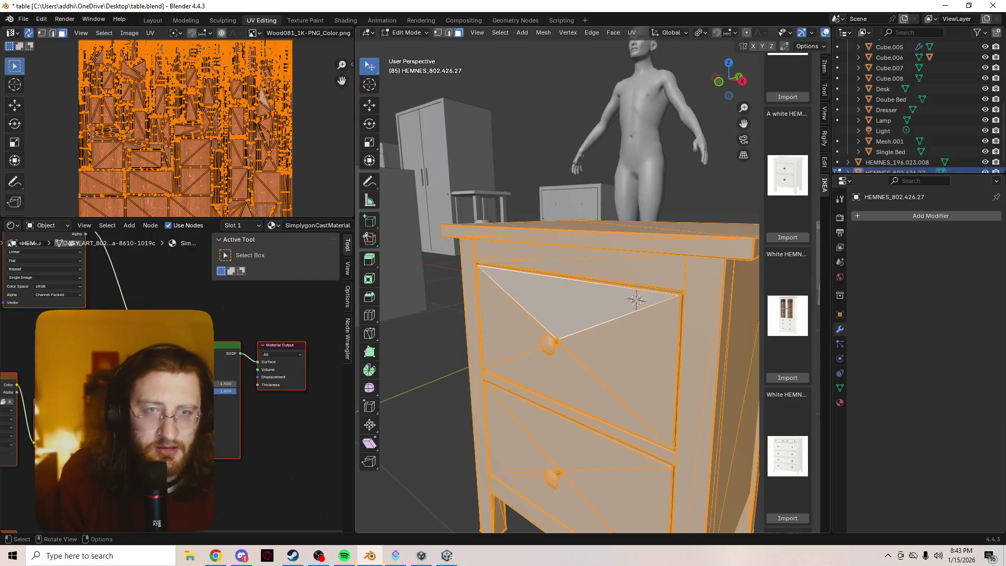
pyautogui.click(603, 299)
# - Run Tris to Quads on the whole mesh with 1.5° face, 114° shape angle, 1.011 topology influence
pyautogui.press('a')
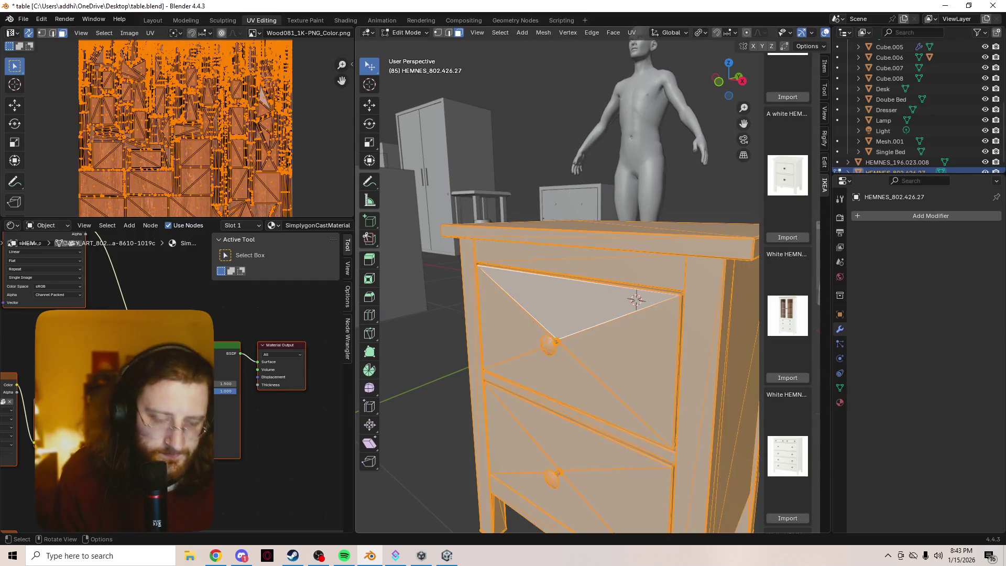
pyautogui.hotkey('alt', 'j')
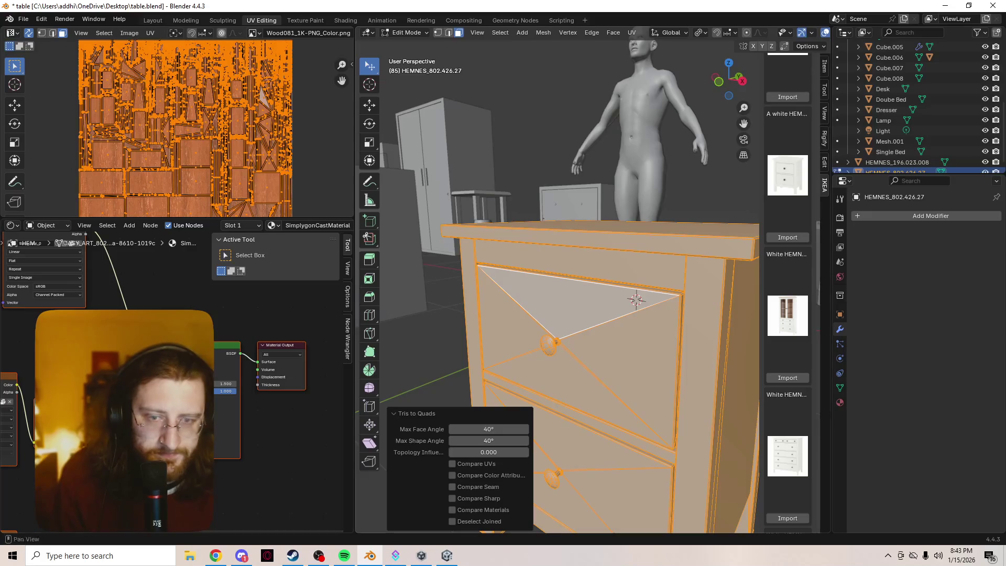
pyautogui.moveTo(471, 452)
pyautogui.mouseDown()
pyautogui.moveTo(529, 452)
pyautogui.moveTo(489, 452)
pyautogui.moveTo(491, 429)
pyautogui.moveTo(527, 430)
pyautogui.moveTo(505, 441)
pyautogui.mouseUp()
pyautogui.moveTo(576, 315); pyautogui.dragTo(471, 315, button='middle')
pyautogui.moveTo(488, 430)
pyautogui.mouseDown()
pyautogui.moveTo(456, 429)
pyautogui.moveTo(493, 429)
pyautogui.moveTo(461, 441)
pyautogui.moveTo(524, 441)
pyautogui.mouseUp()
pyautogui.moveTo(560, 289)
pyautogui.mouseDown(button='middle')
pyautogui.moveTo(545, 278)
pyautogui.moveTo(570, 291)
pyautogui.mouseUp(button='middle')
pyautogui.scroll(6, 555, 288)
pyautogui.scroll(-4, 570, 291)
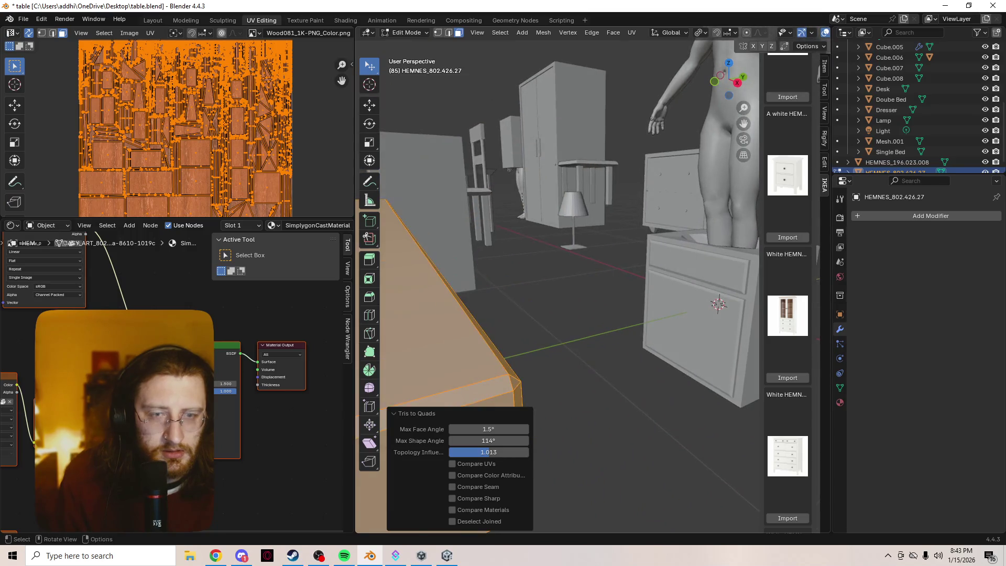
pyautogui.hotkey('alt', 'Tab')
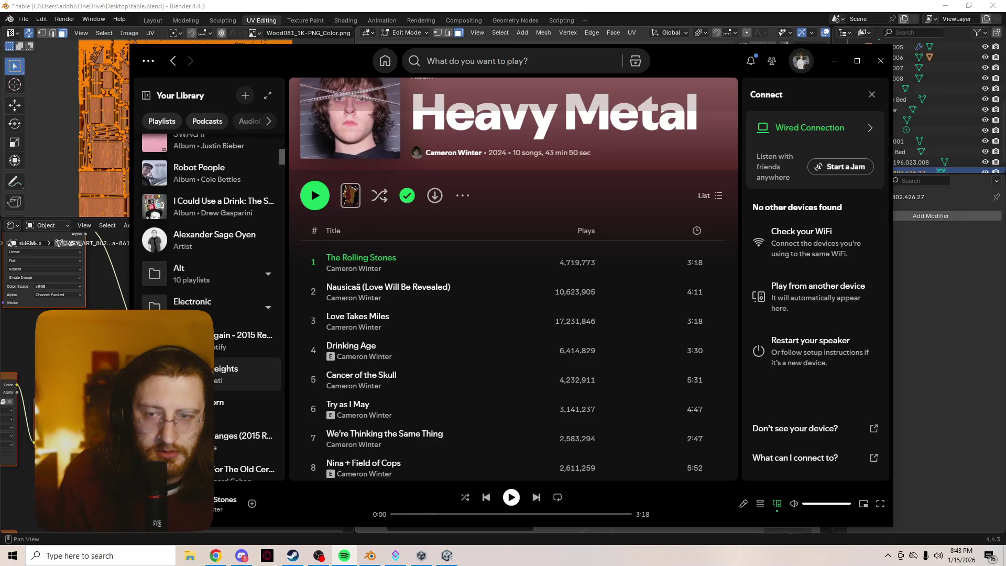
# - Browse the c-sharp minor impressionism thursday evening playlist, then return to the Spotify home page
pyautogui.scroll(-5, 210, 235)
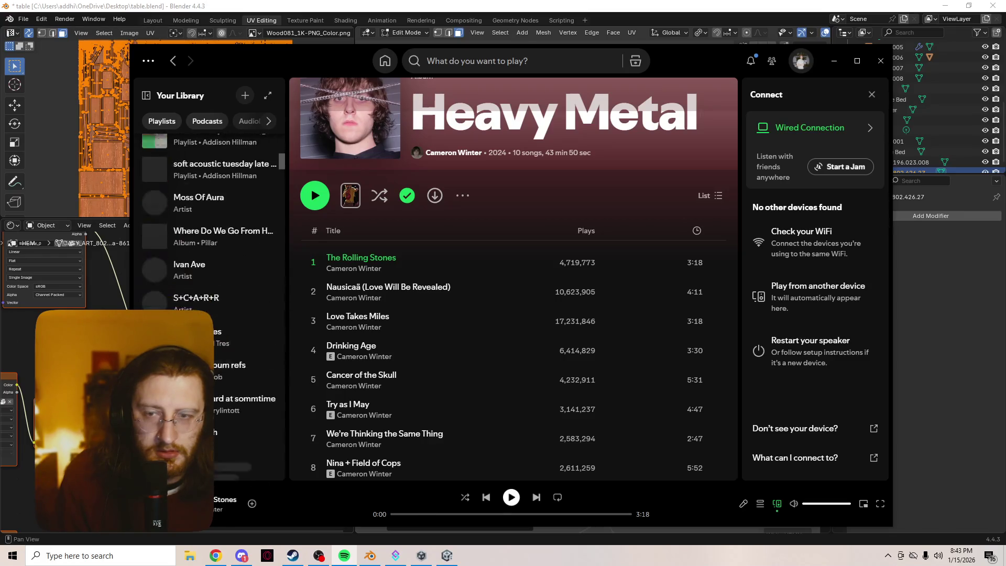
pyautogui.scroll(3, 246, 386)
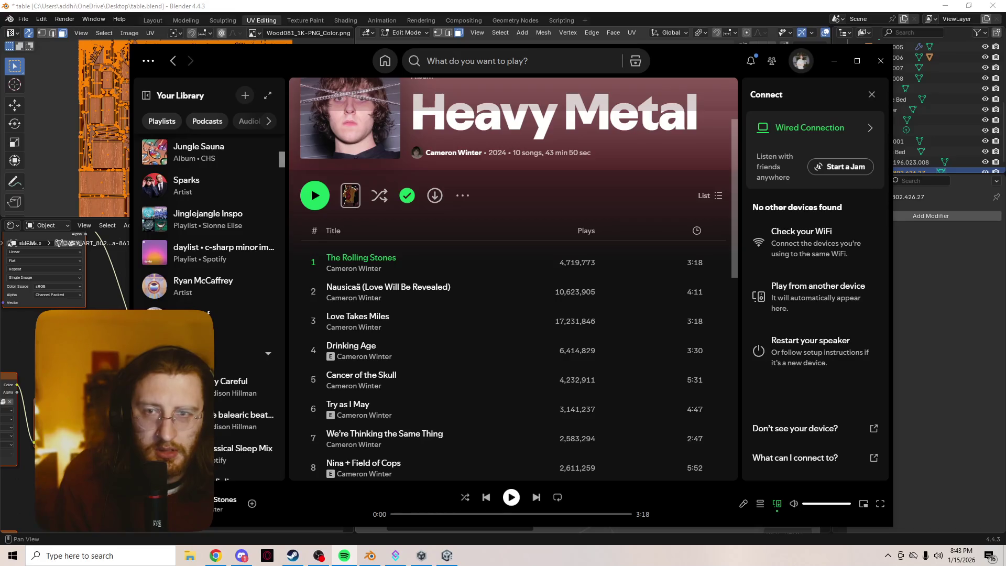
pyautogui.click(220, 253)
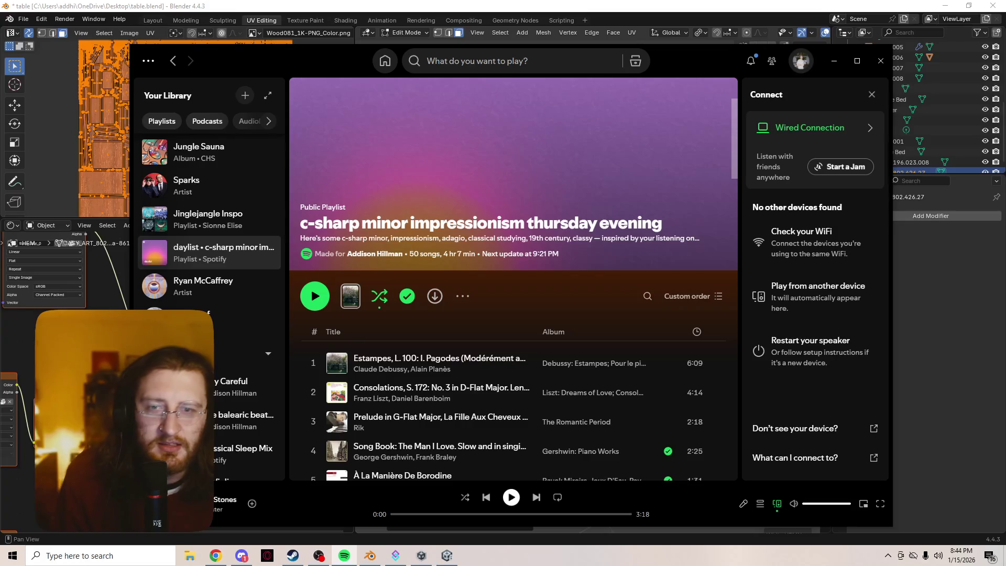
pyautogui.scroll(5, 183, 457)
pyautogui.scroll(10, 220, 377)
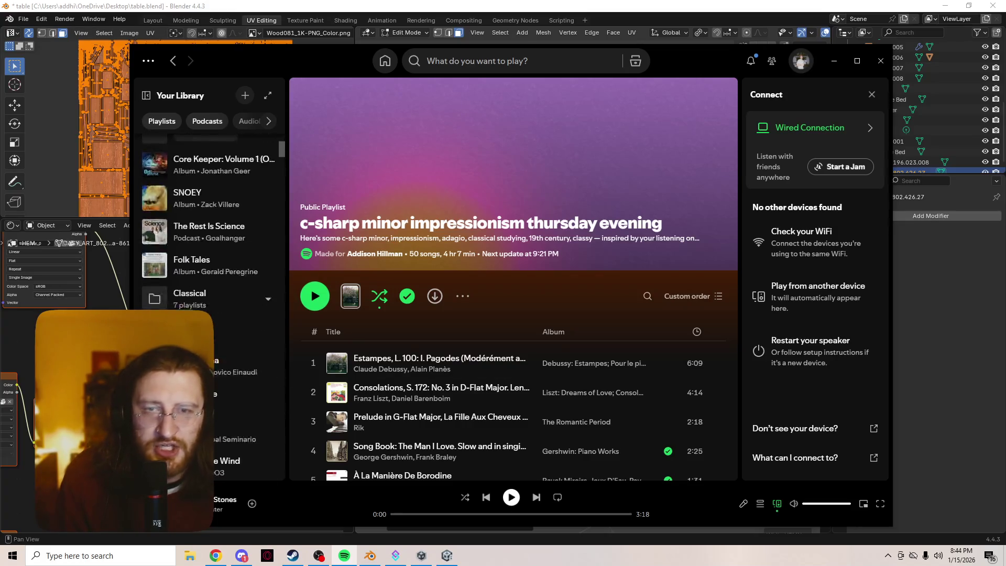
pyautogui.scroll(5, 236, 359)
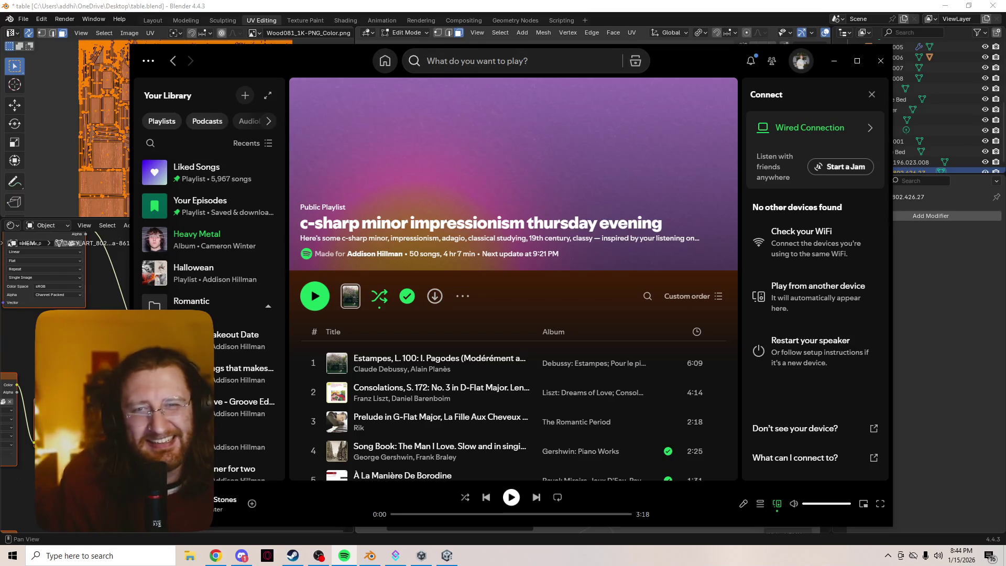
pyautogui.click(385, 61)
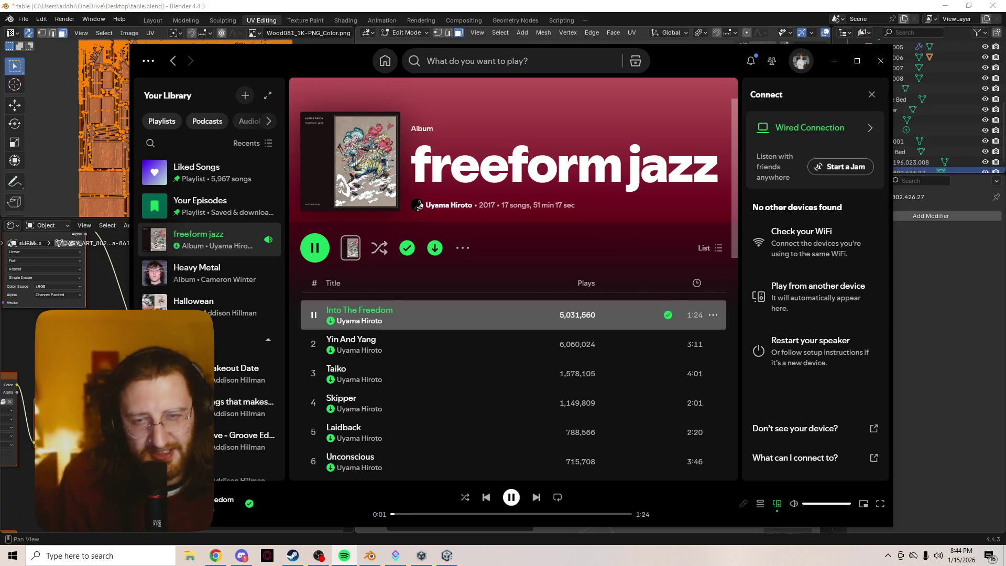
# - Open the Romantic folder, play the You playlist, and minimize Spotify
pyautogui.hotkey('alt', 'Tab')
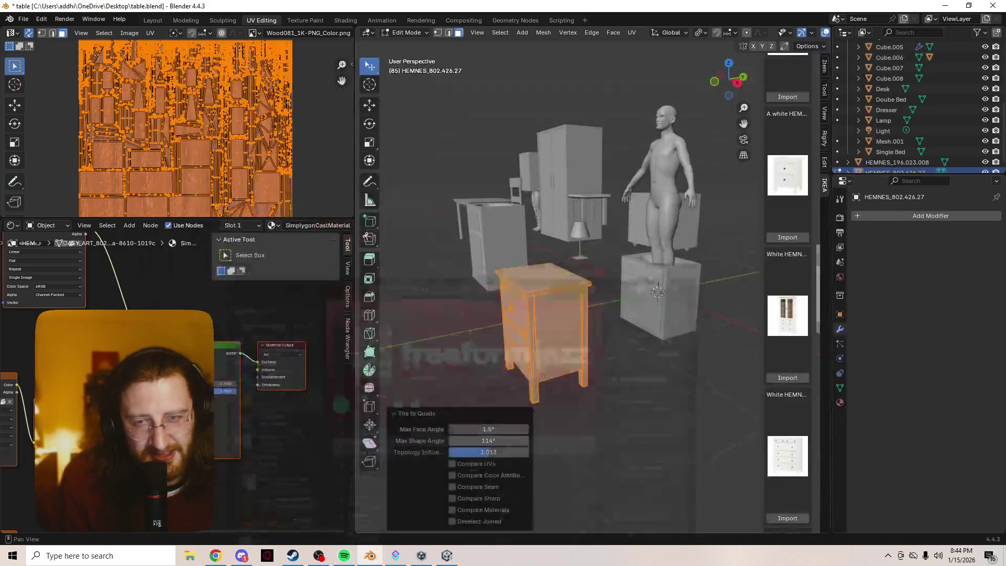
pyautogui.hotkey('alt', 'Tab')
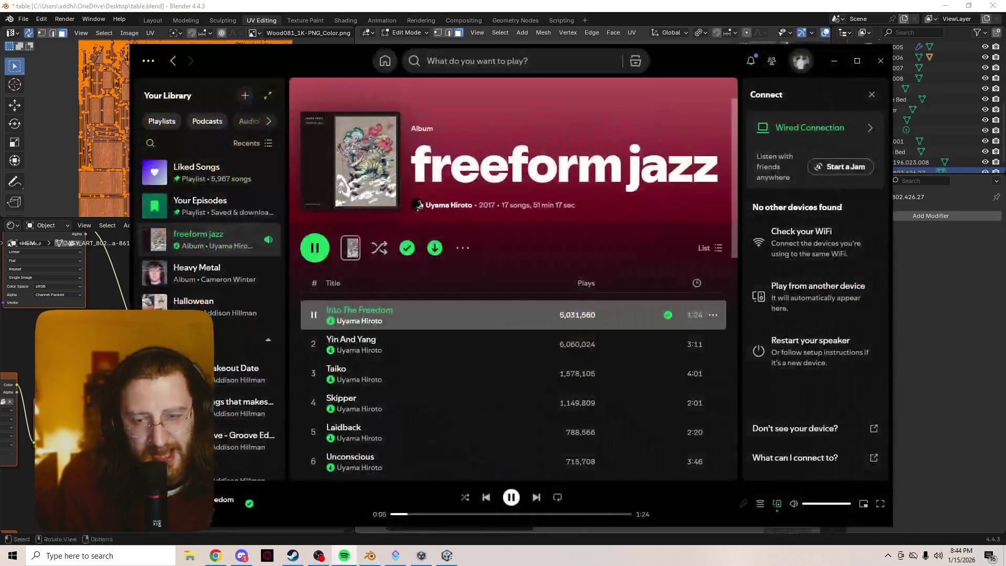
pyautogui.click(247, 341)
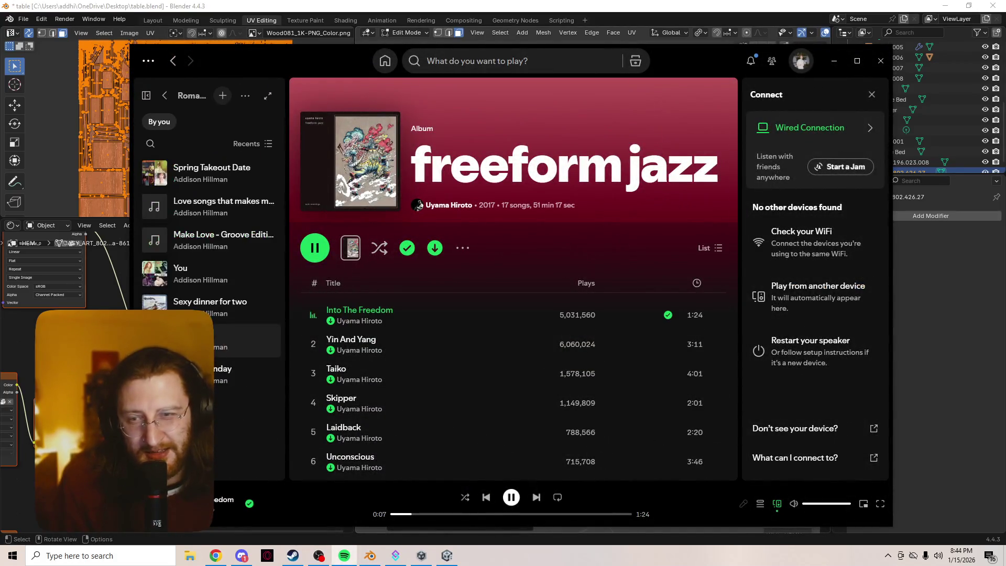
pyautogui.doubleClick(150, 263)
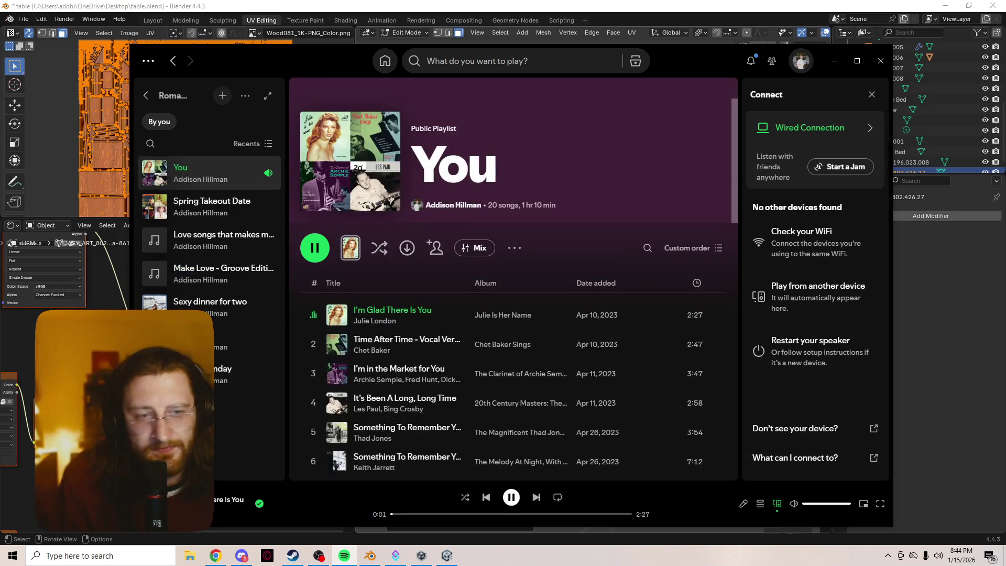
pyautogui.click(834, 61)
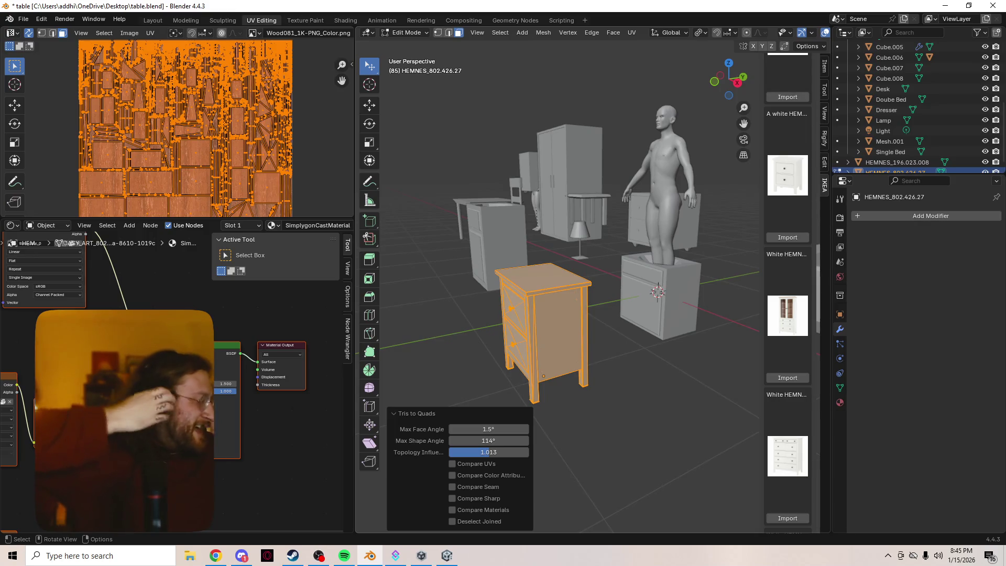
# - Play the scene's animation from the 3D viewport with Space
pyautogui.press('space')
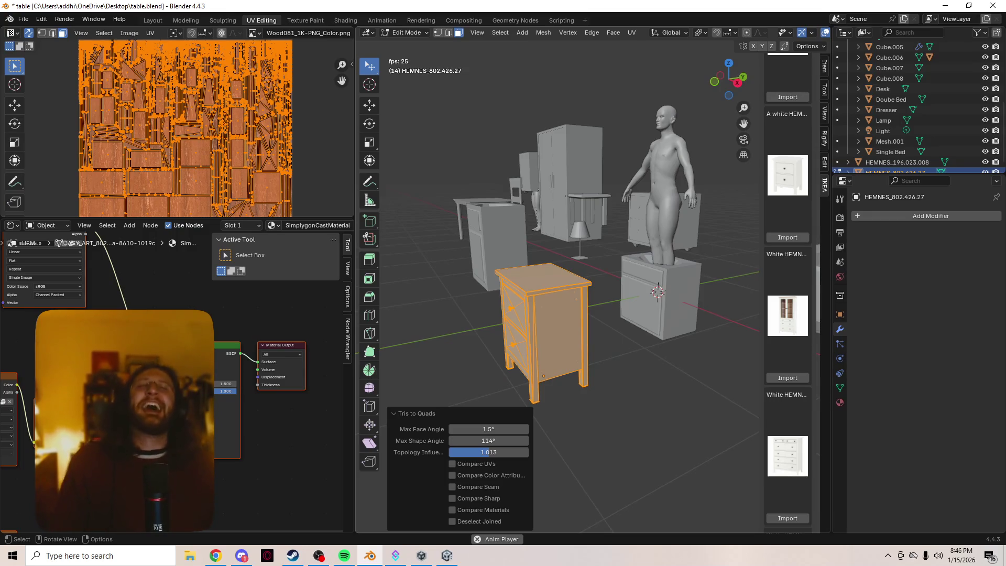
# - Centre the nightstand and figure in view, deselect the mesh and return to Object Mode
pyautogui.scroll(5, 568, 288)
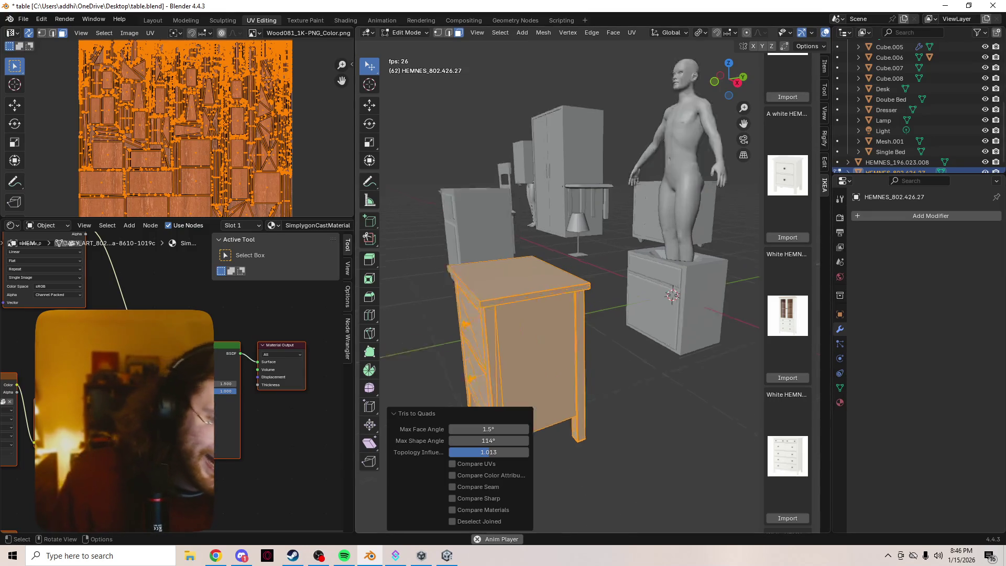
pyautogui.keyDown('shift'); pyautogui.moveTo(681, 293); pyautogui.dragTo(553, 317, button='middle'); pyautogui.keyUp('shift')
pyautogui.scroll(6, 555, 314)
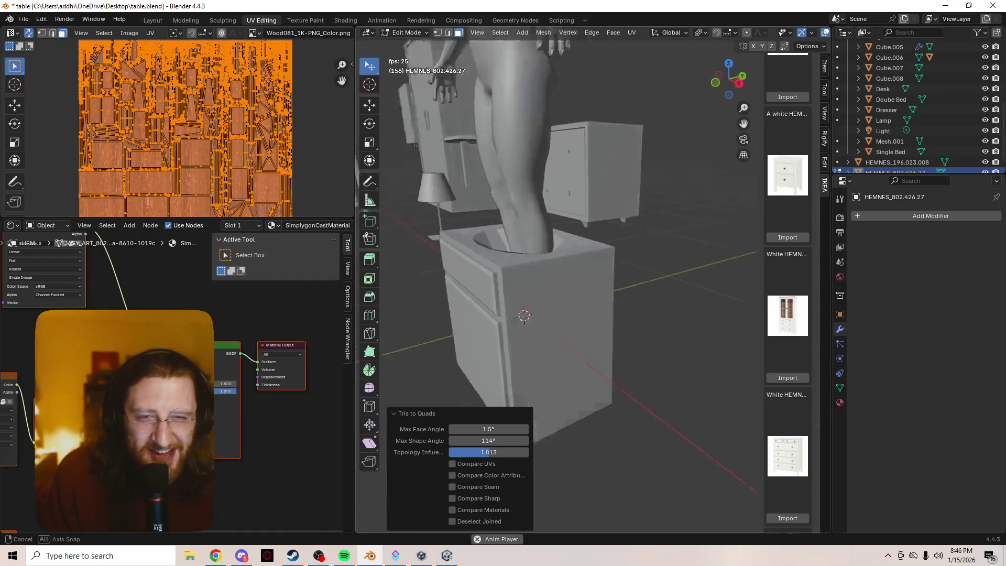
pyautogui.scroll(-3, 555, 314)
pyautogui.moveTo(555, 314)
pyautogui.mouseDown(button='middle')
pyautogui.moveTo(597, 314)
pyautogui.moveTo(560, 319)
pyautogui.mouseUp(button='middle')
pyautogui.scroll(-3, 597, 314)
pyautogui.hotkey('alt', 'a')
pyautogui.press('Tab')
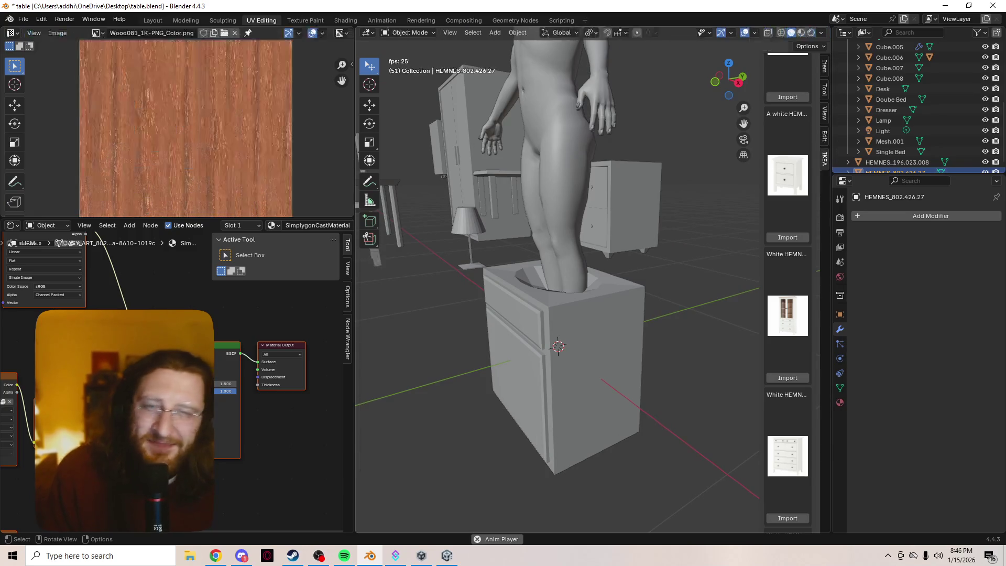
# - Move the human figure along the floor plane, about 0.43 m in X and 0.49 m in Y
pyautogui.click(558, 346)
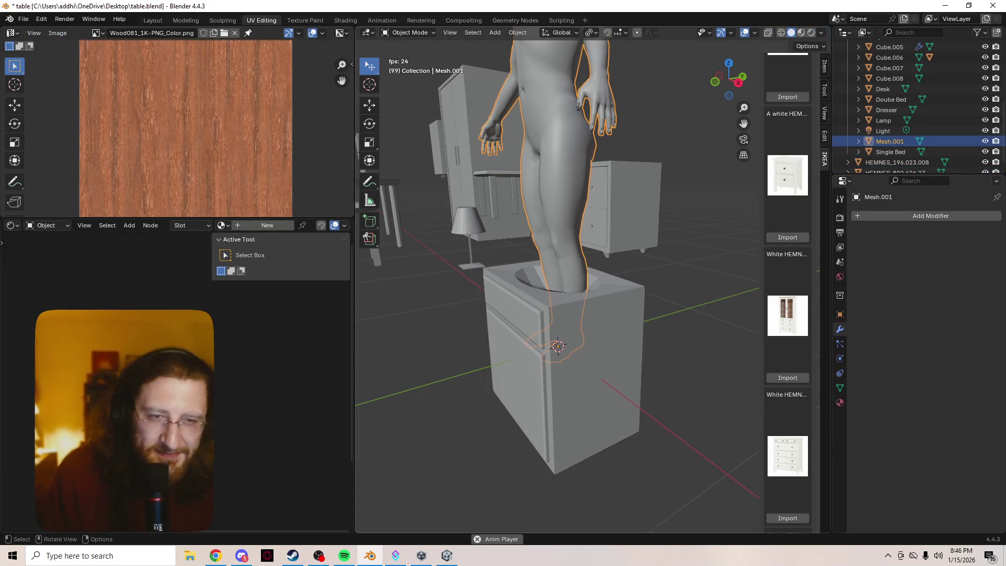
pyautogui.press('g')
pyautogui.press('z')
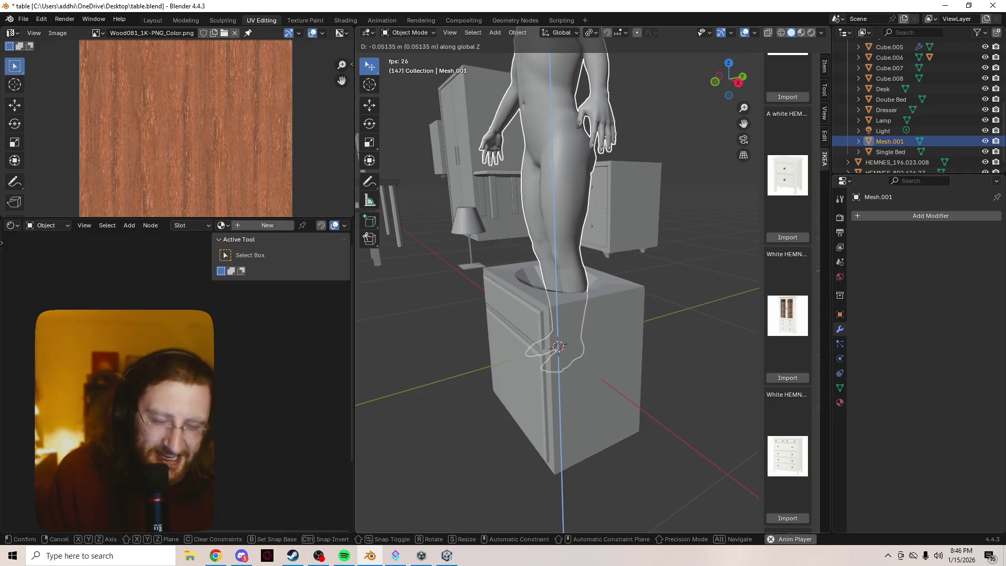
pyautogui.hotkey('shift', 'z')
pyautogui.press('Return')
# - Bring the cabinet into view and select the sink cabinet object
pyautogui.keyDown('shift'); pyautogui.moveTo(558, 341); pyautogui.dragTo(558, 288, button='middle'); pyautogui.keyUp('shift')
pyautogui.scroll(1, 558, 288)
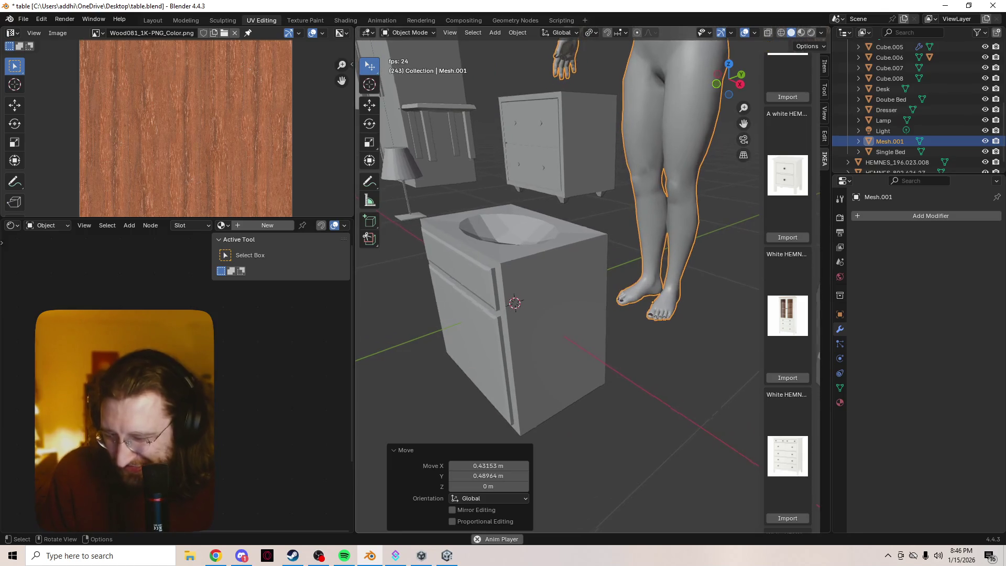
pyautogui.click(550, 325)
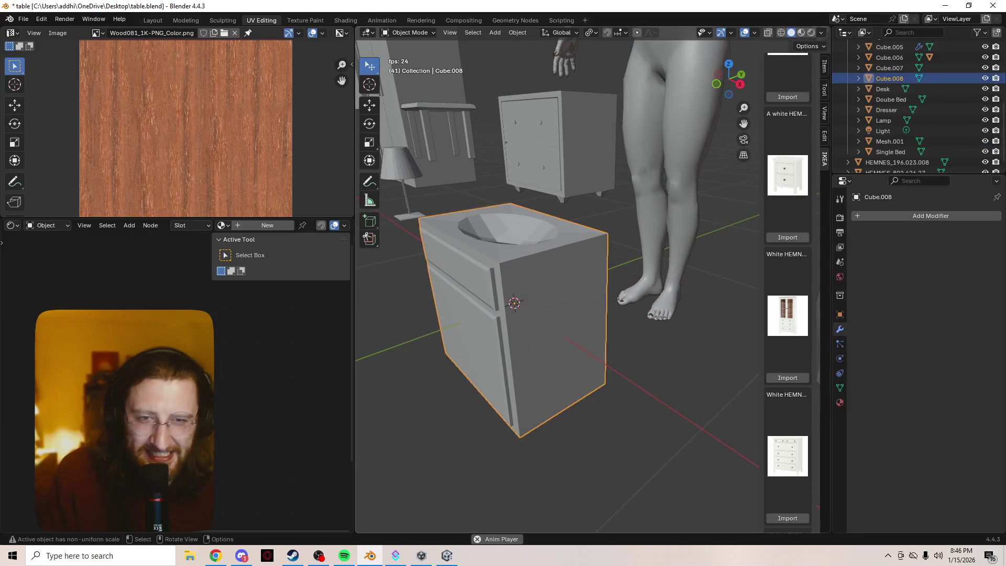
# - Frame the sink cabinet, orbit above the basin and enter Edit Mode
pyautogui.press('KP_Decimal')
pyautogui.scroll(-2, 558, 288)
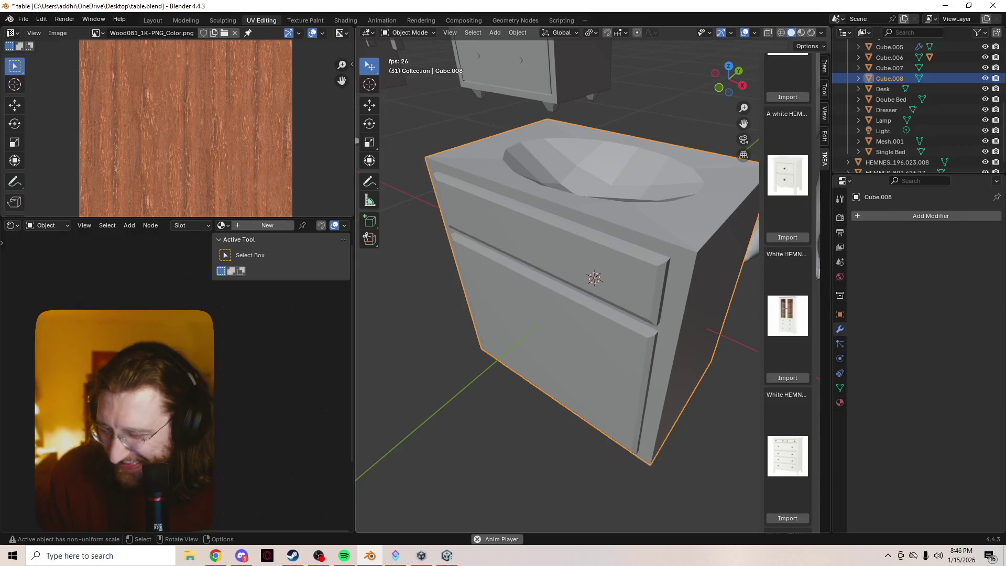
pyautogui.moveTo(577, 262)
pyautogui.mouseDown(button='middle')
pyautogui.moveTo(508, 299)
pyautogui.moveTo(518, 246)
pyautogui.mouseUp(button='middle')
pyautogui.scroll(2, 519, 246)
pyautogui.press('Tab')
pyautogui.moveTo(555, 283); pyautogui.dragTo(555, 220, button='middle')
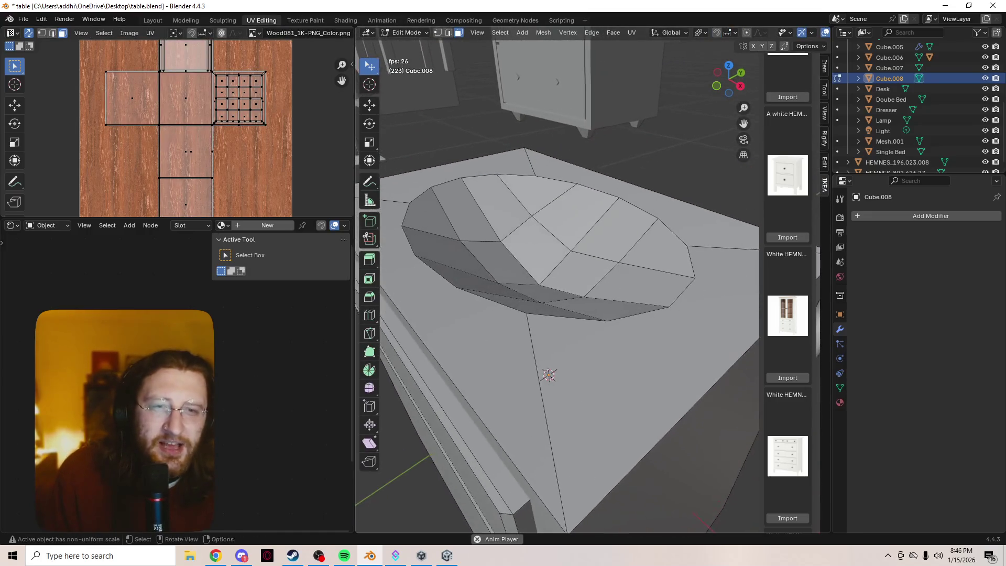
# - Select the tabletop rim faces surrounding the bowl, including the upper and lower-left rim
pyautogui.click(450, 367)
pyautogui.keyDown('ctrl'); pyautogui.click(629, 398); pyautogui.keyUp('ctrl')
pyautogui.keyDown('ctrl'); pyautogui.click(660, 220); pyautogui.keyUp('ctrl')
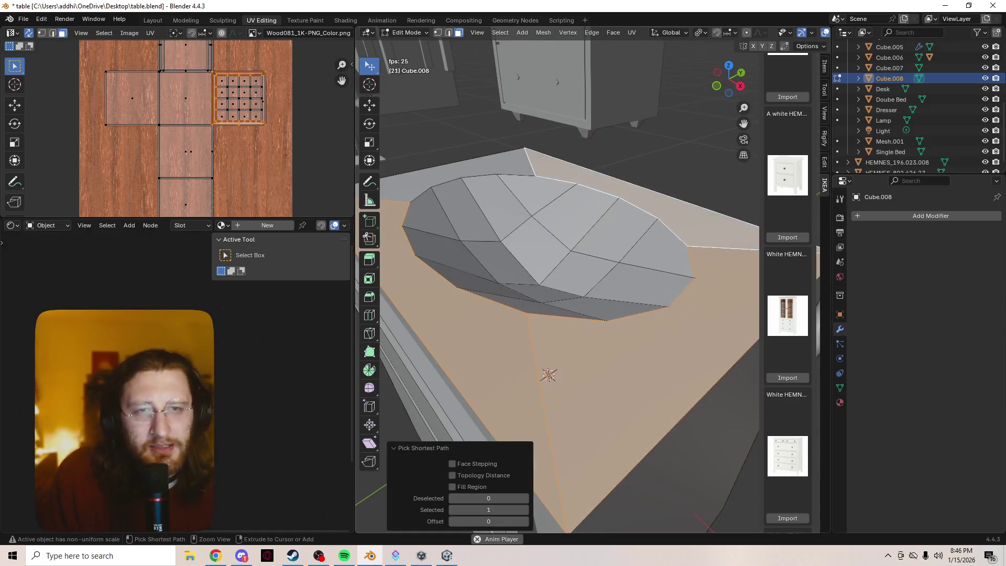
pyautogui.keyDown('ctrl'); pyautogui.click(451, 173); pyautogui.keyUp('ctrl')
pyautogui.moveTo(555, 315)
pyautogui.mouseDown(button='middle')
pyautogui.moveTo(555, 251)
pyautogui.moveTo(498, 251)
pyautogui.moveTo(503, 335)
pyautogui.mouseUp(button='middle')
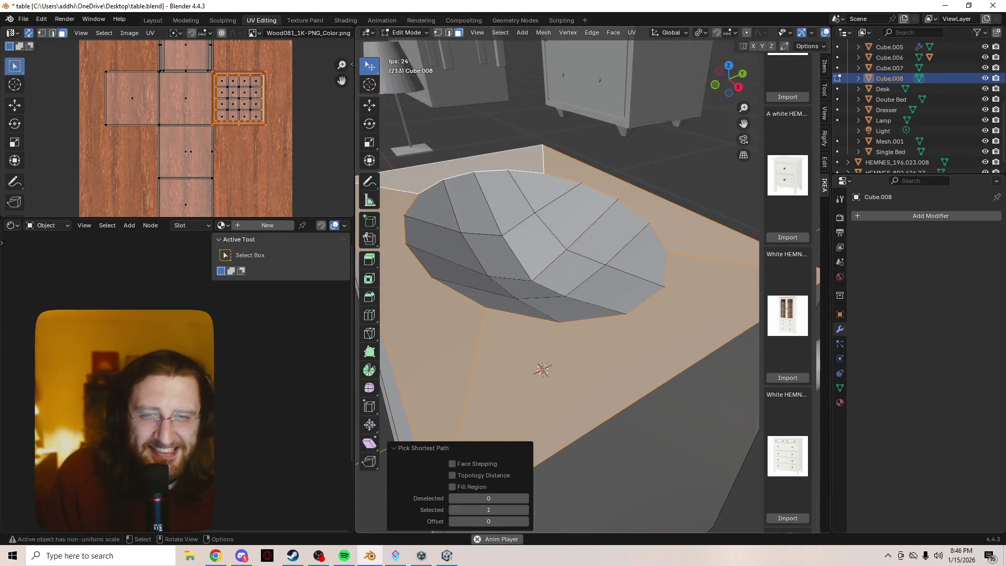
pyautogui.click(582, 306)
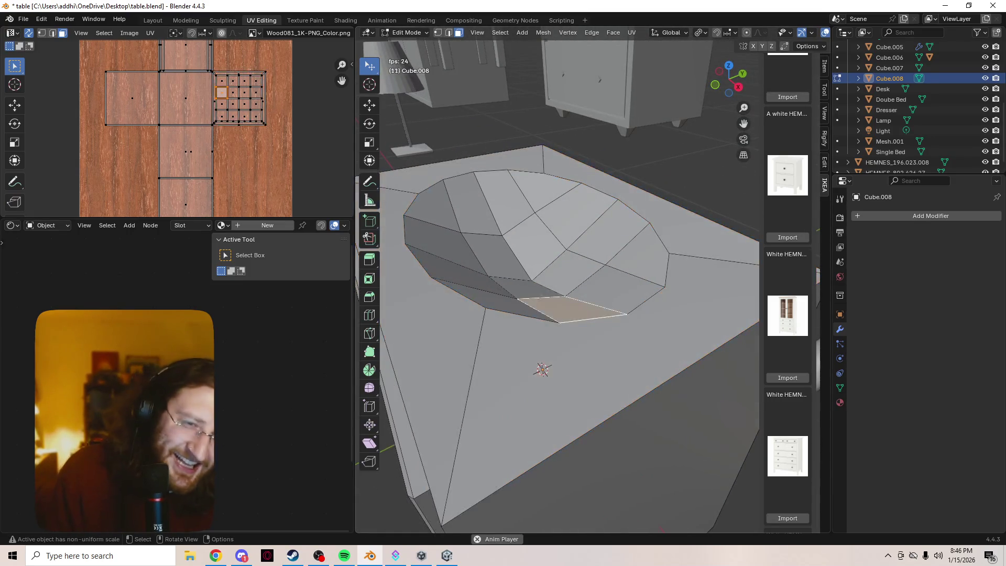
pyautogui.click(498, 300)
pyautogui.click(542, 186)
pyautogui.click(506, 199)
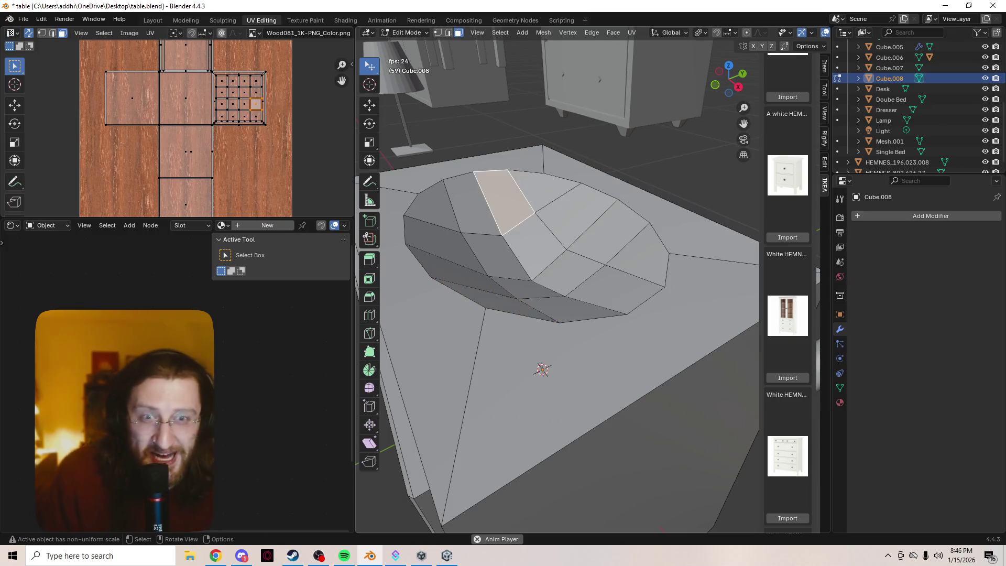
pyautogui.click(471, 204)
pyautogui.click(432, 207)
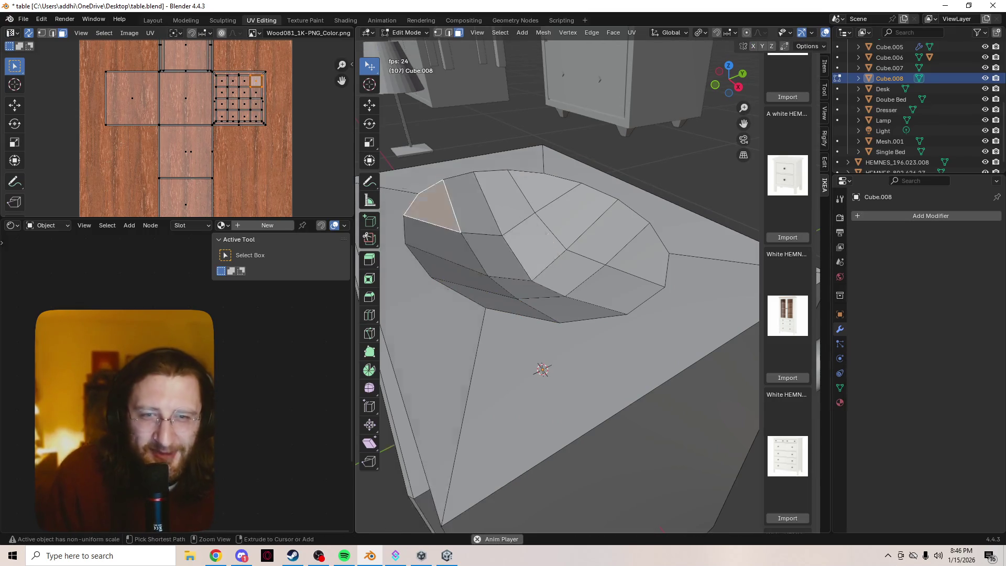
pyautogui.click(469, 204)
# - Add the flat top, left, top-right and front tabletop faces, then bring up the Delete menu
pyautogui.moveTo(469, 205); pyautogui.dragTo(479, 257, button='middle')
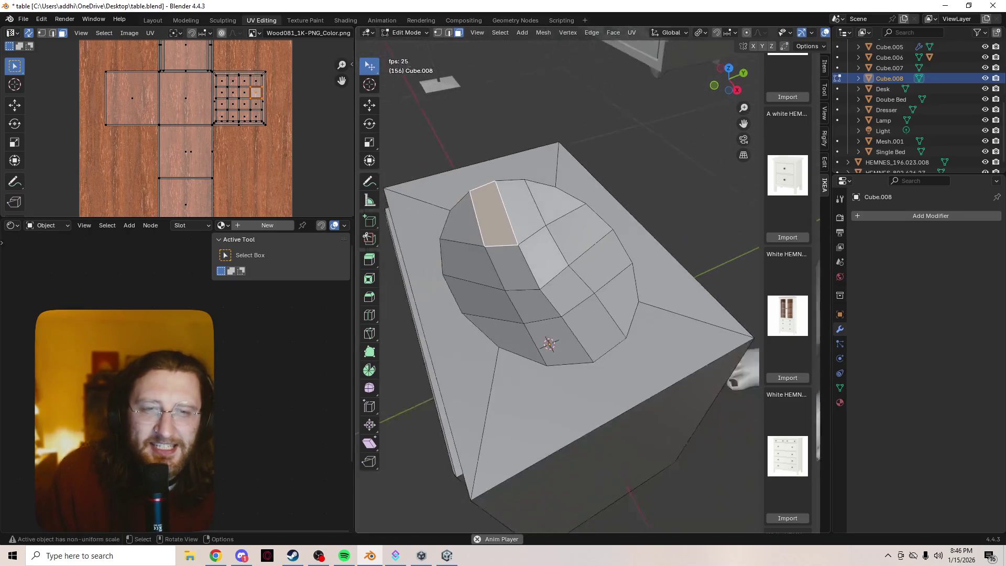
pyautogui.click(503, 162)
pyautogui.keyDown('shift'); pyautogui.click(435, 315); pyautogui.keyUp('shift')
pyautogui.keyDown('shift'); pyautogui.click(654, 236); pyautogui.keyUp('shift')
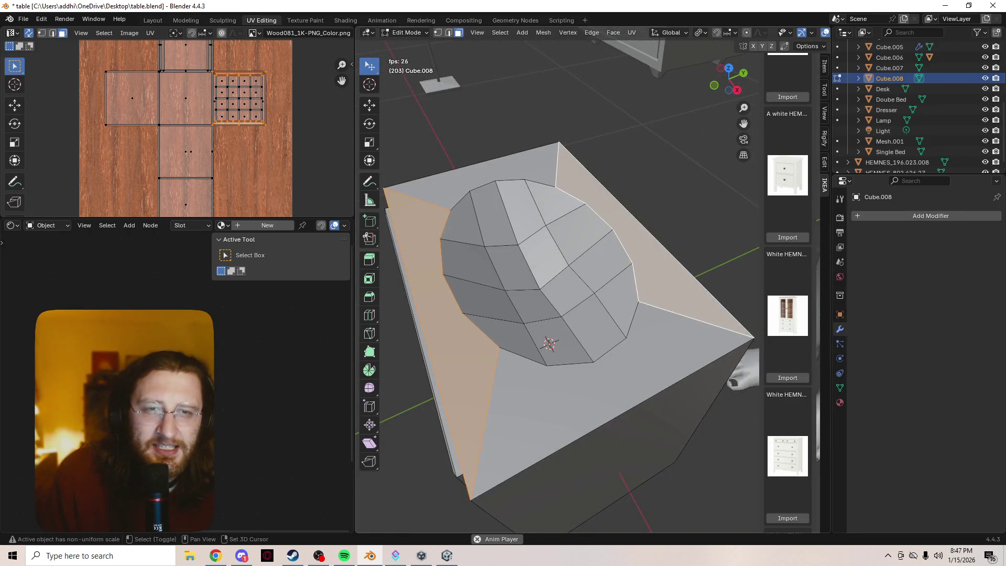
pyautogui.keyDown('shift'); pyautogui.click(602, 327); pyautogui.keyUp('shift')
pyautogui.press('x')
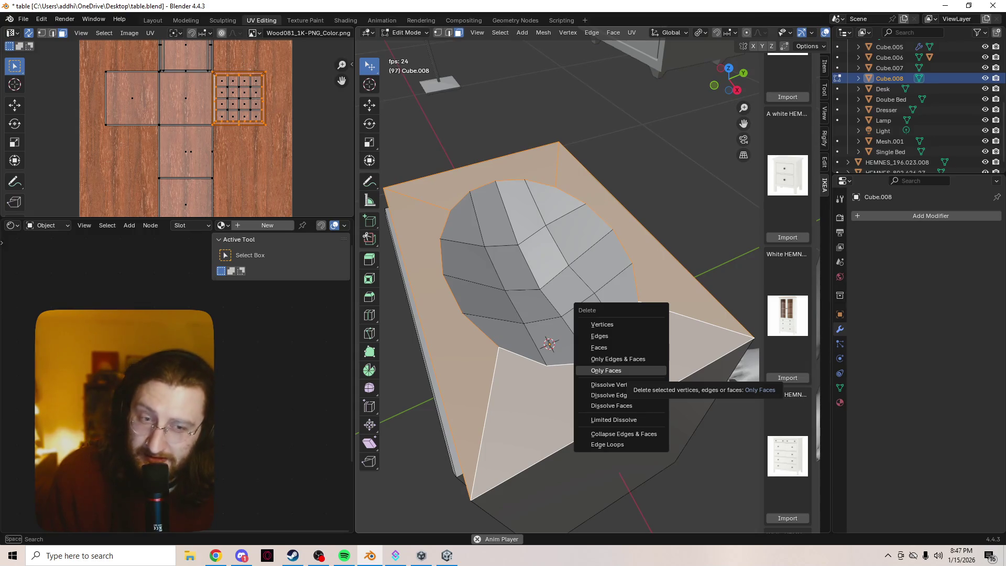
# - Delete only the selected tabletop faces and switch to edge selection with nothing selected
pyautogui.click(599, 347)
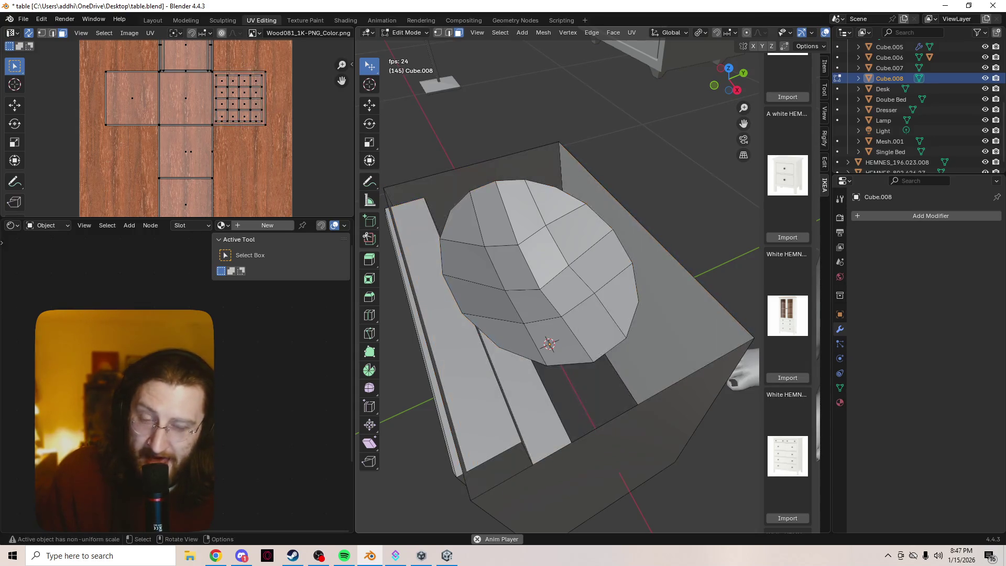
pyautogui.click(594, 328)
pyautogui.press('2')
pyautogui.hotkey('alt', 'a')
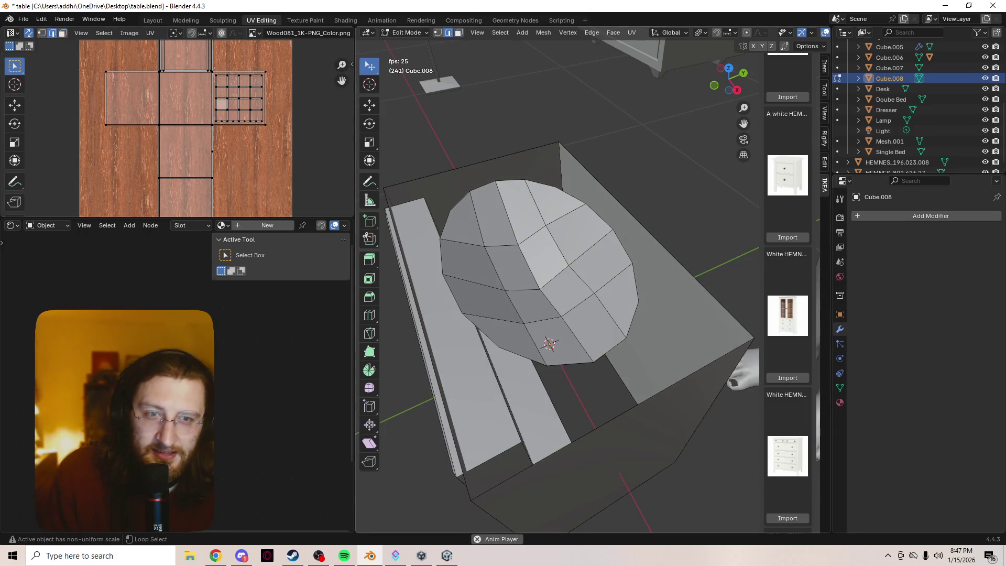
# - Select the bowl's rim edge loop and the box's outer top rim loop
pyautogui.keyDown('alt'); pyautogui.click(598, 216); pyautogui.keyUp('alt')
pyautogui.keyDown('alt'); pyautogui.keyDown('shift'); pyautogui.click(622, 246); pyautogui.keyUp('shift'); pyautogui.keyUp('alt')
pyautogui.keyDown('alt'); pyautogui.keyDown('shift'); pyautogui.click(635, 299); pyautogui.keyUp('shift'); pyautogui.keyUp('alt')
pyautogui.keyDown('alt'); pyautogui.keyDown('shift'); pyautogui.click(570, 363); pyautogui.keyUp('shift'); pyautogui.keyUp('alt')
pyautogui.keyDown('alt'); pyautogui.keyDown('shift'); pyautogui.click(479, 331); pyautogui.keyUp('shift'); pyautogui.keyUp('alt')
pyautogui.keyDown('alt'); pyautogui.keyDown('shift'); pyautogui.click(470, 194); pyautogui.keyUp('shift'); pyautogui.keyUp('alt')
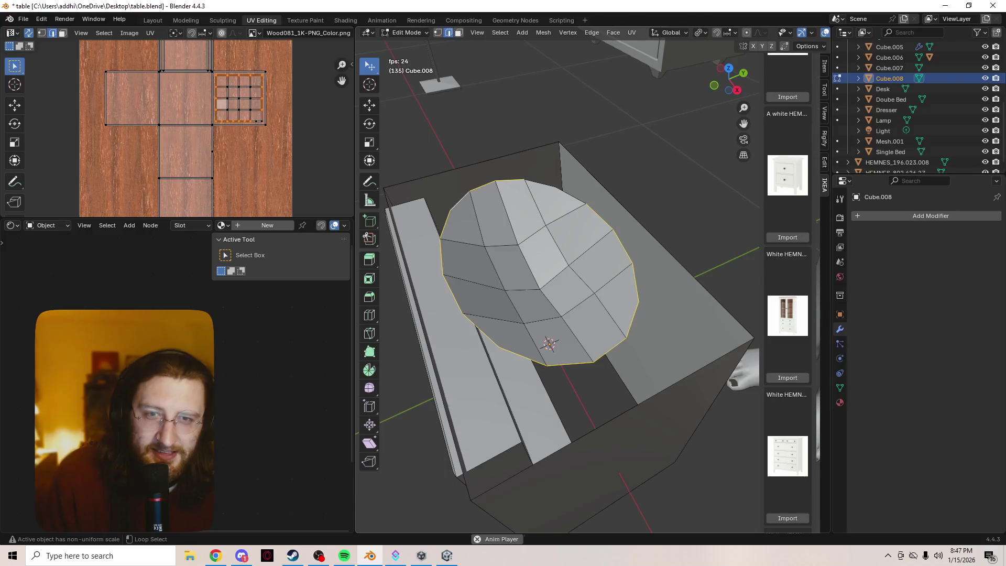
pyautogui.keyDown('alt'); pyautogui.keyDown('shift'); pyautogui.click(655, 239); pyautogui.keyUp('shift'); pyautogui.keyUp('alt')
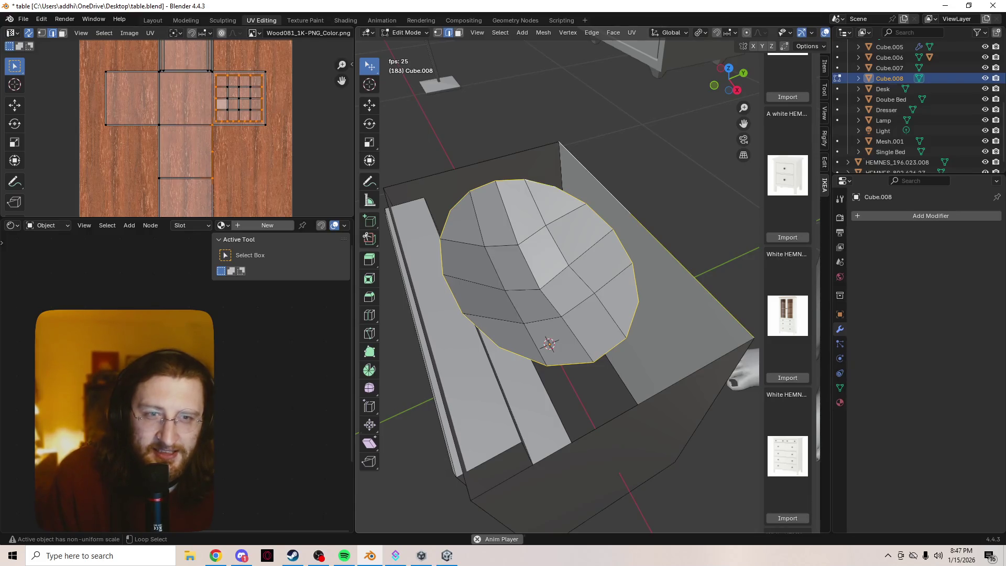
pyautogui.keyDown('alt'); pyautogui.keyDown('shift'); pyautogui.click(472, 164); pyautogui.keyUp('shift'); pyautogui.keyUp('alt')
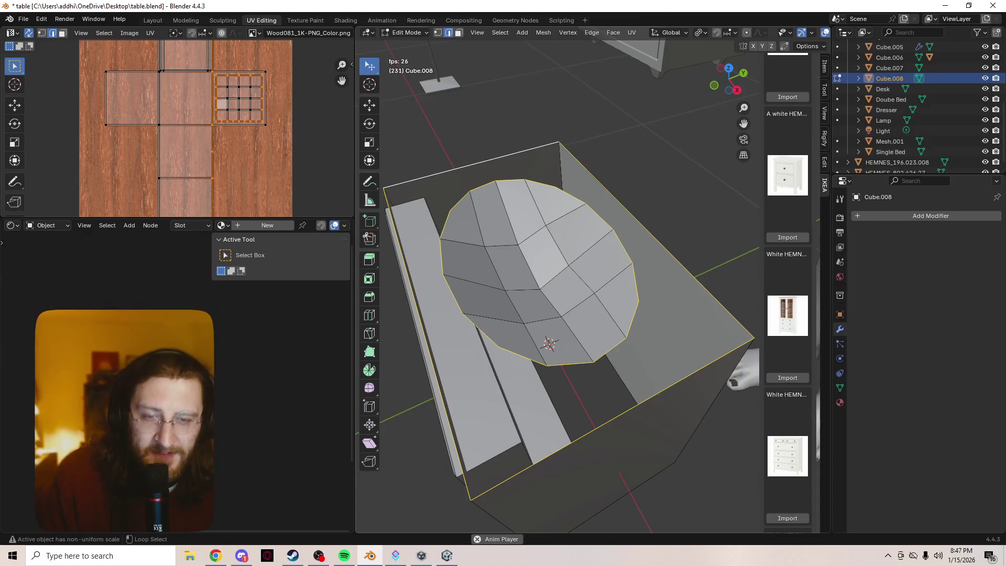
# - Fill the selected rim loops with a face, inspect it, then undo the fill
pyautogui.press('f')
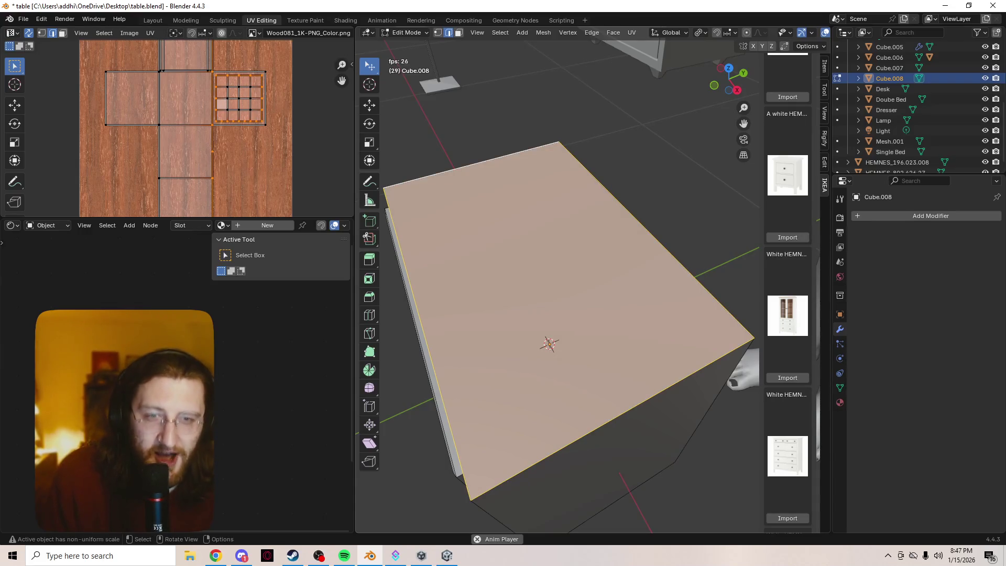
pyautogui.moveTo(577, 315); pyautogui.dragTo(556, 335, button='middle')
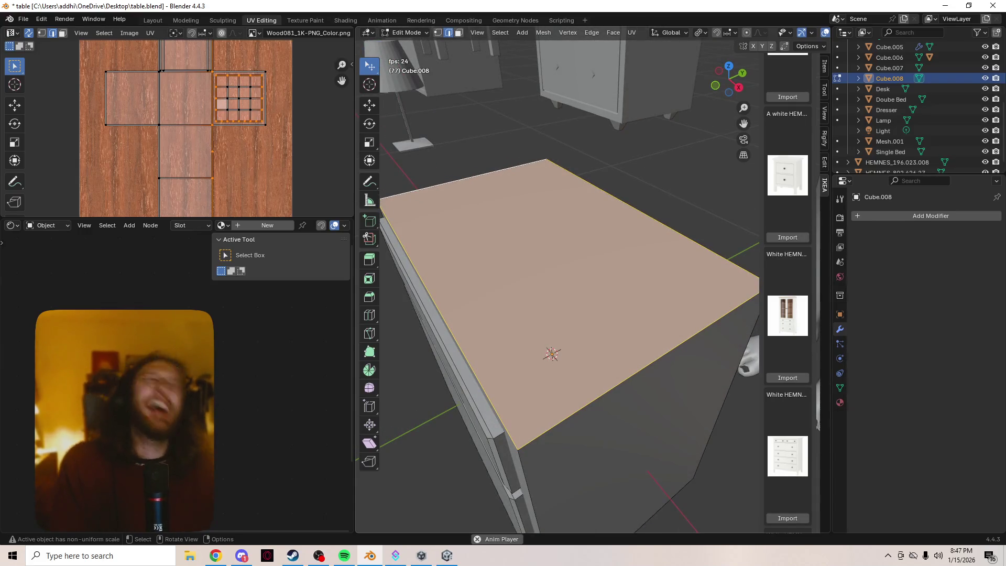
pyautogui.hotkey('ctrl', 'z')
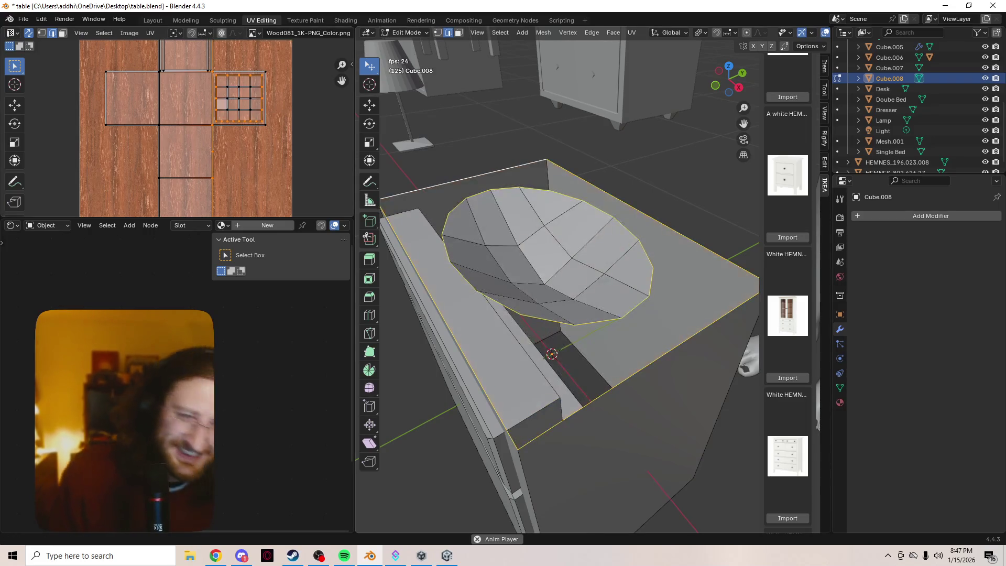
# - Deselect the loops, select the connected bowl mesh, and restore the deleted tabletop faces
pyautogui.scroll(2, 558, 294)
pyautogui.hotkey('alt', 'a')
pyautogui.scroll(2, 557, 293)
pyautogui.moveTo(558, 294); pyautogui.dragTo(576, 282, button='middle')
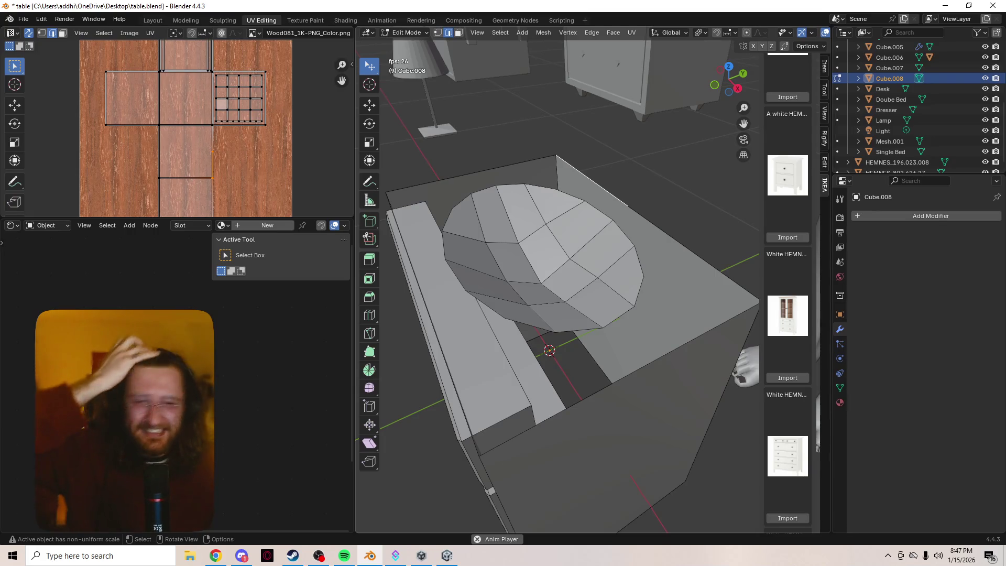
pyautogui.hotkey('ctrl', 'l')
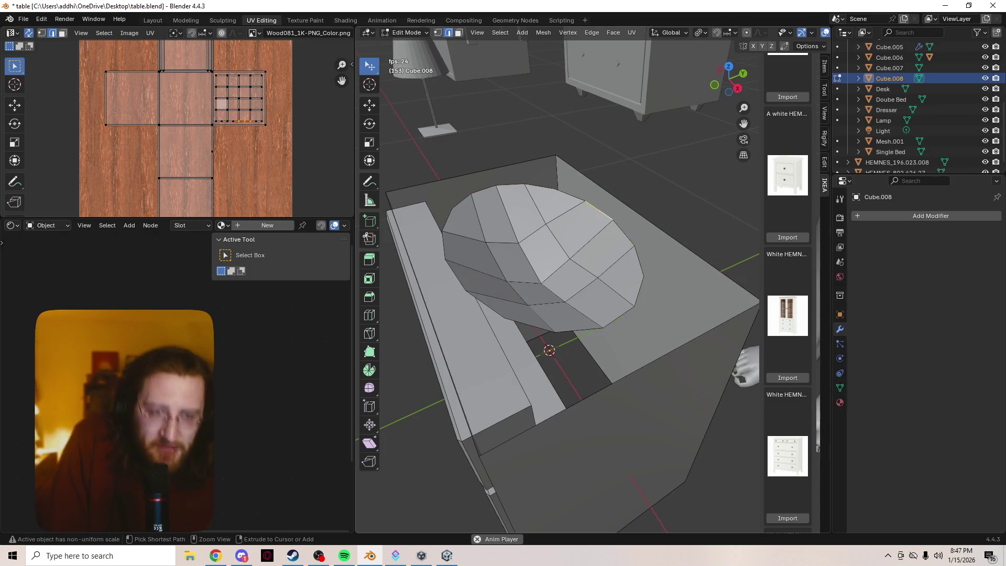
pyautogui.press('3')
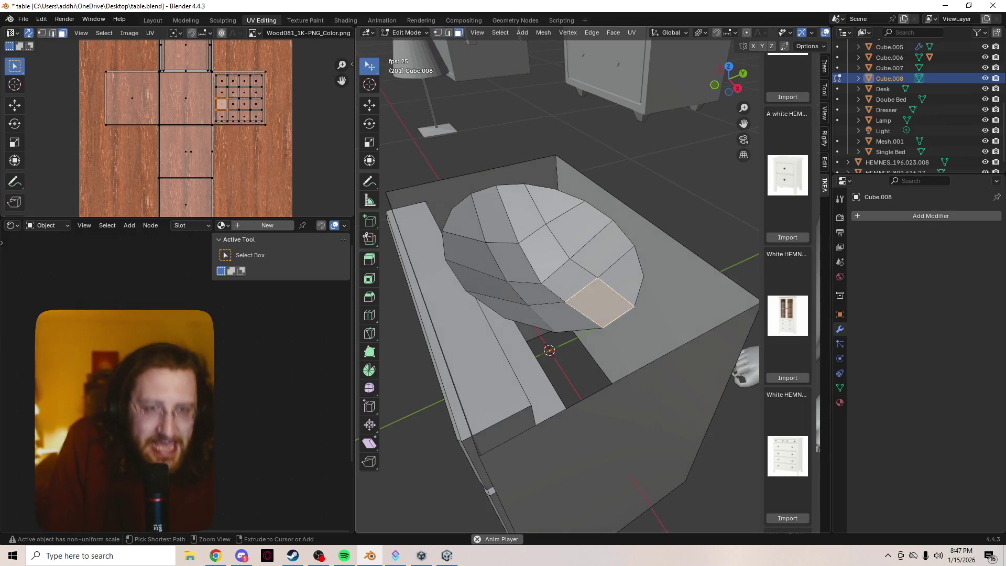
pyautogui.hotkey('ctrl', 'l')
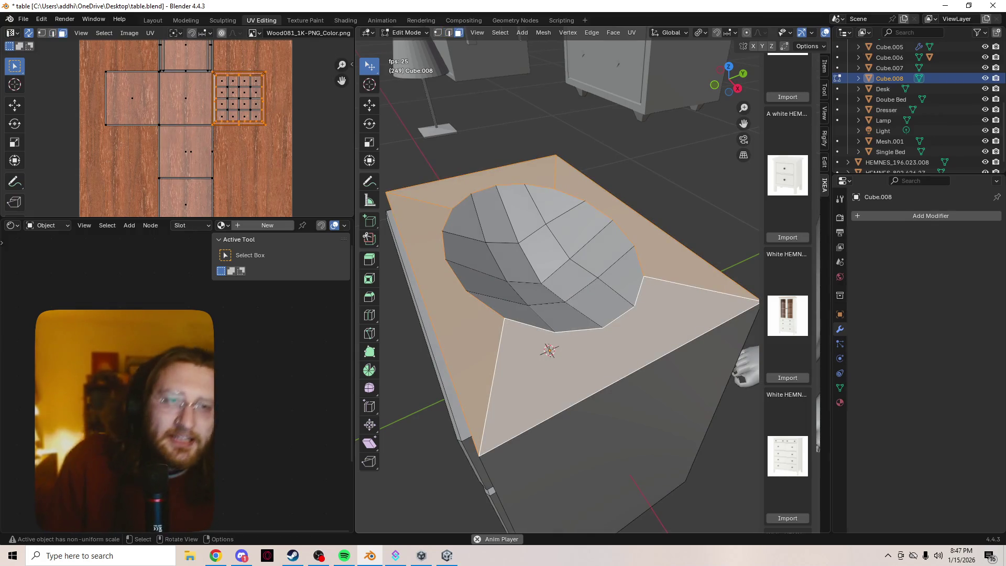
# - Orbit around the bowl and select faces on the right, top and left of the dome
pyautogui.moveTo(556, 293)
pyautogui.mouseDown(button='middle')
pyautogui.moveTo(545, 315)
pyautogui.moveTo(518, 314)
pyautogui.mouseUp(button='middle')
pyautogui.scroll(5, 519, 315)
pyautogui.scroll(-4, 555, 283)
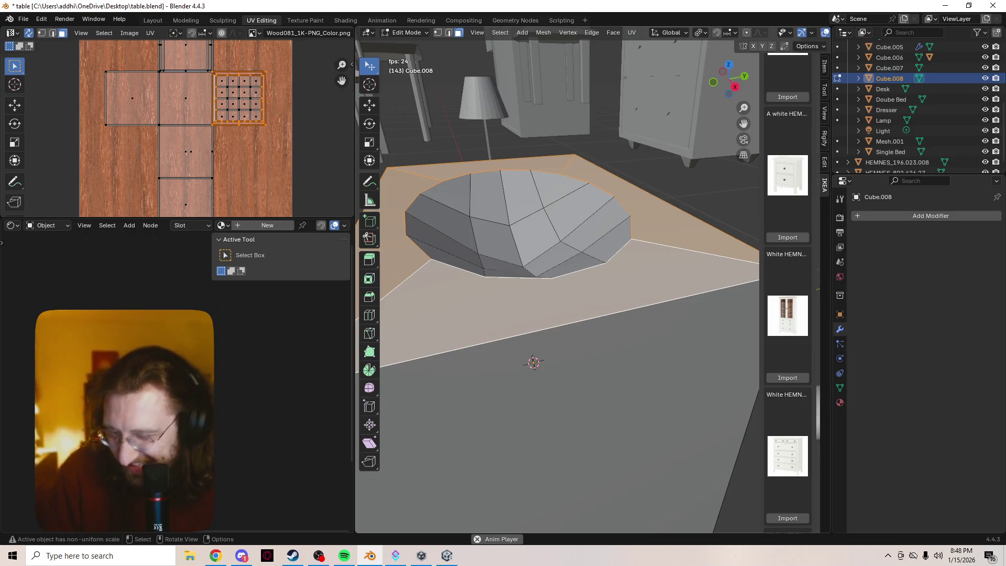
pyautogui.moveTo(556, 283); pyautogui.dragTo(503, 309, button='middle')
pyautogui.moveTo(545, 314)
pyautogui.mouseDown(button='middle')
pyautogui.moveTo(545, 277)
pyautogui.moveTo(545, 367)
pyautogui.moveTo(548, 348)
pyautogui.moveTo(558, 380)
pyautogui.moveTo(545, 383)
pyautogui.mouseUp(button='middle')
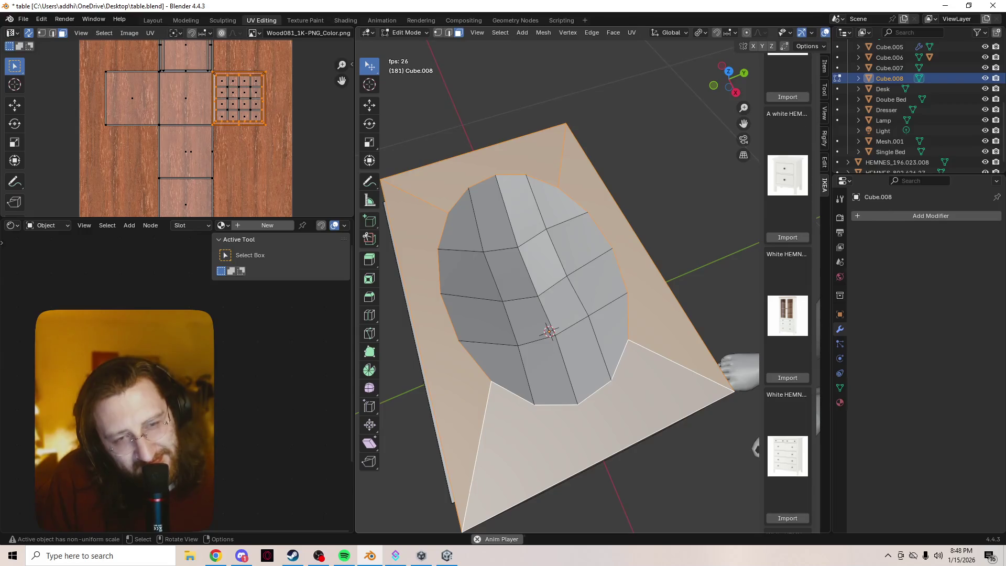
pyautogui.moveTo(556, 382)
pyautogui.mouseDown(button='middle')
pyautogui.moveTo(547, 330)
pyautogui.moveTo(545, 367)
pyautogui.mouseUp(button='middle')
pyautogui.click(591, 286)
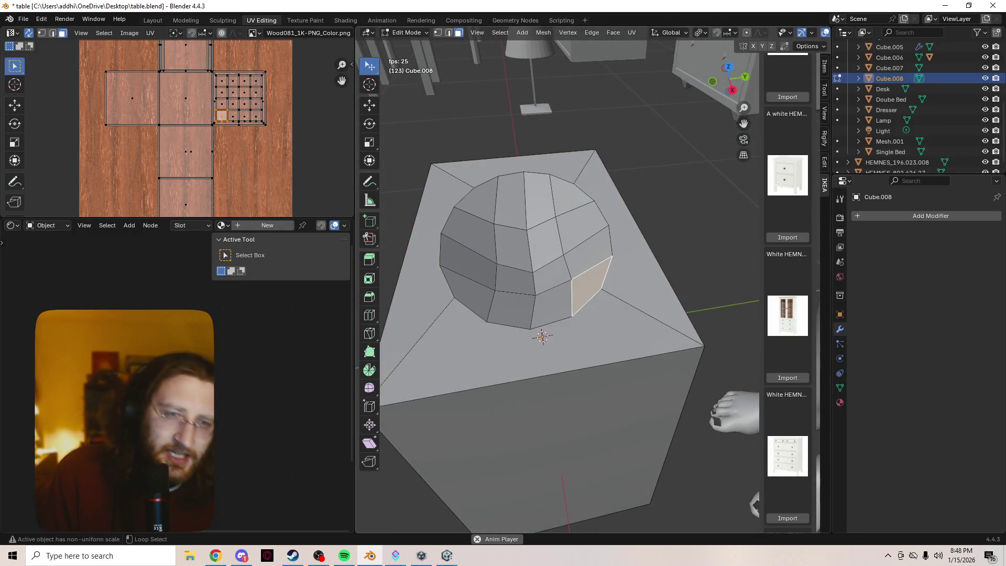
pyautogui.keyDown('shift'); pyautogui.click(474, 201); pyautogui.keyUp('shift')
pyautogui.keyDown('shift'); pyautogui.click(468, 260); pyautogui.keyUp('shift')
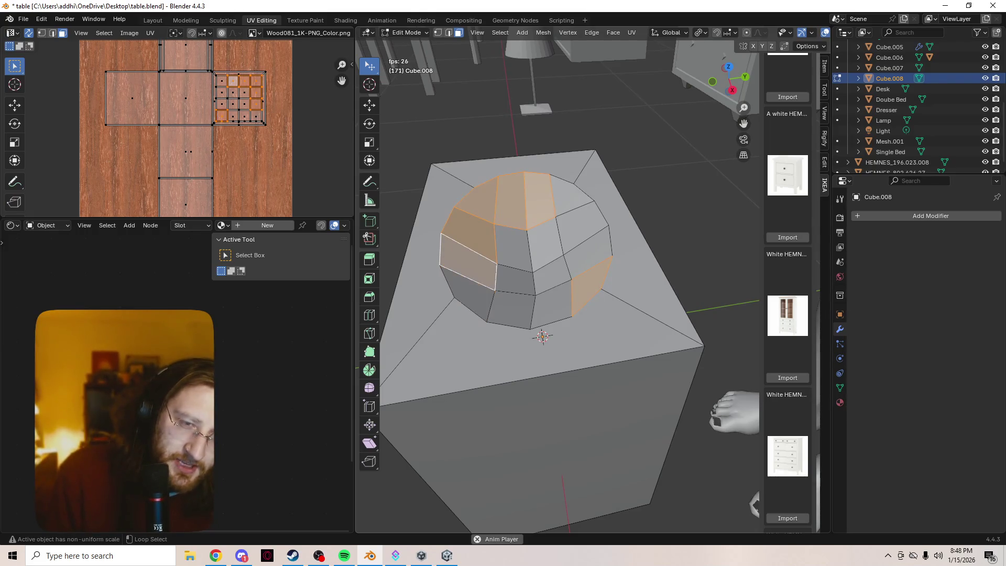
# - Add the remaining bowl faces to the selection, then narrow it to a single bowl face
pyautogui.keyDown('shift'); pyautogui.click(467, 296); pyautogui.keyUp('shift')
pyautogui.keyDown('shift'); pyautogui.click(511, 310); pyautogui.keyUp('shift')
pyautogui.keyDown('shift'); pyautogui.click(553, 301); pyautogui.keyUp('shift')
pyautogui.keyDown('shift'); pyautogui.click(550, 275); pyautogui.keyUp('shift')
pyautogui.keyDown('shift'); pyautogui.click(513, 278); pyautogui.keyUp('shift')
pyautogui.keyDown('shift'); pyautogui.click(511, 246); pyautogui.keyUp('shift')
pyautogui.keyDown('shift'); pyautogui.click(545, 243); pyautogui.keyUp('shift')
pyautogui.click(545, 243)
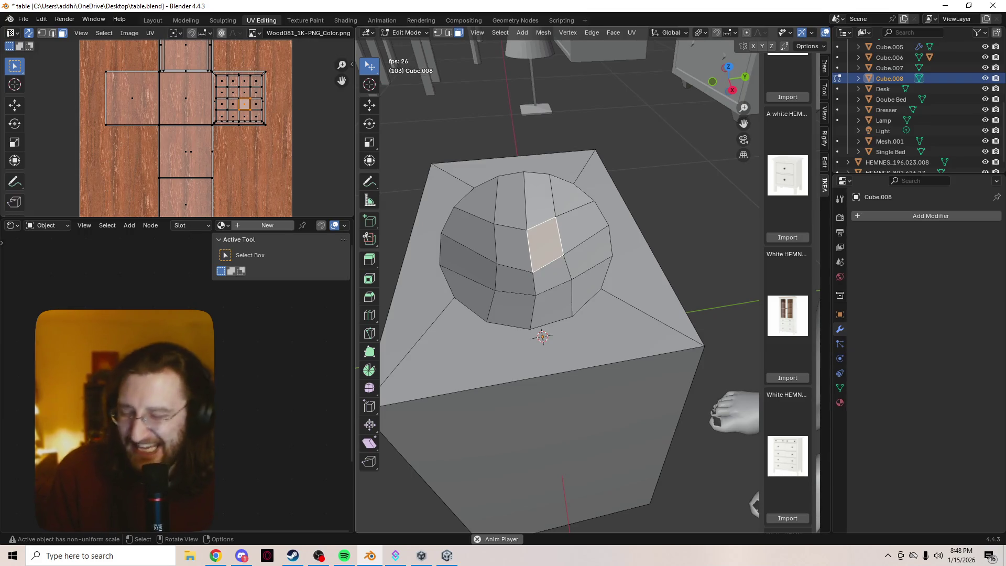
# - Select upper bowl faces plus the tabletop's top, left and front faces, then switch to Chrome
pyautogui.click(539, 200)
pyautogui.click(474, 201)
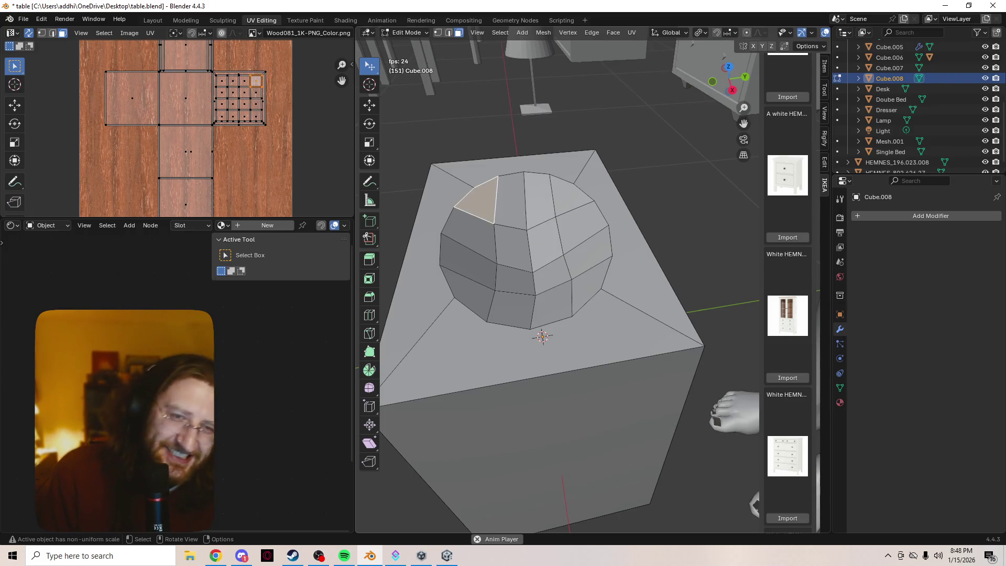
pyautogui.click(513, 162)
pyautogui.keyDown('shift'); pyautogui.click(419, 251); pyautogui.keyUp('shift')
pyautogui.keyDown('shift'); pyautogui.click(602, 335); pyautogui.keyUp('shift')
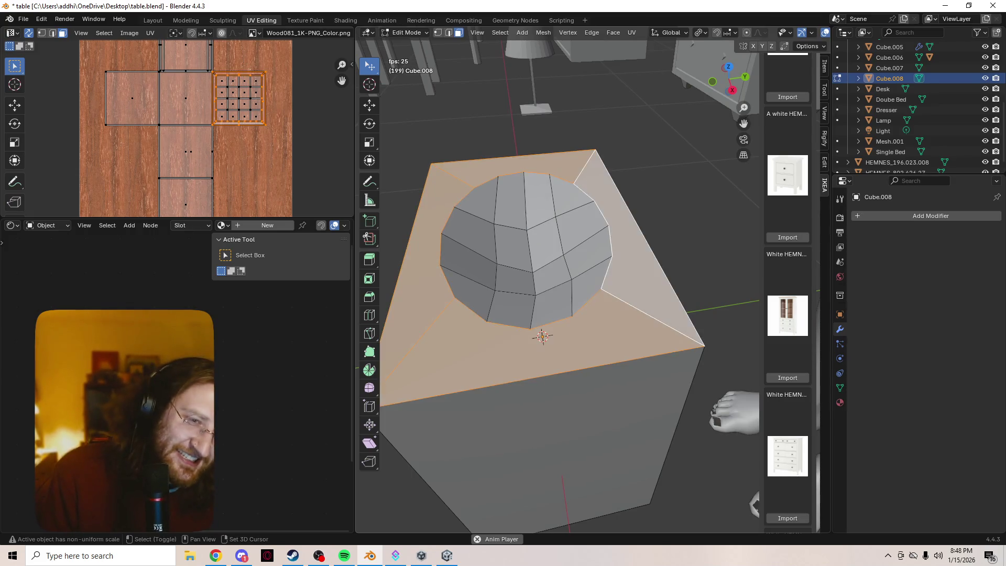
pyautogui.moveTo(568, 340)
pyautogui.mouseDown(button='middle')
pyautogui.moveTo(519, 298)
pyautogui.moveTo(518, 243)
pyautogui.moveTo(519, 309)
pyautogui.moveTo(550, 210)
pyautogui.moveTo(551, 257)
pyautogui.mouseUp(button='middle')
pyautogui.scroll(-3, 555, 335)
pyautogui.scroll(4, 518, 298)
pyautogui.scroll(-3, 519, 299)
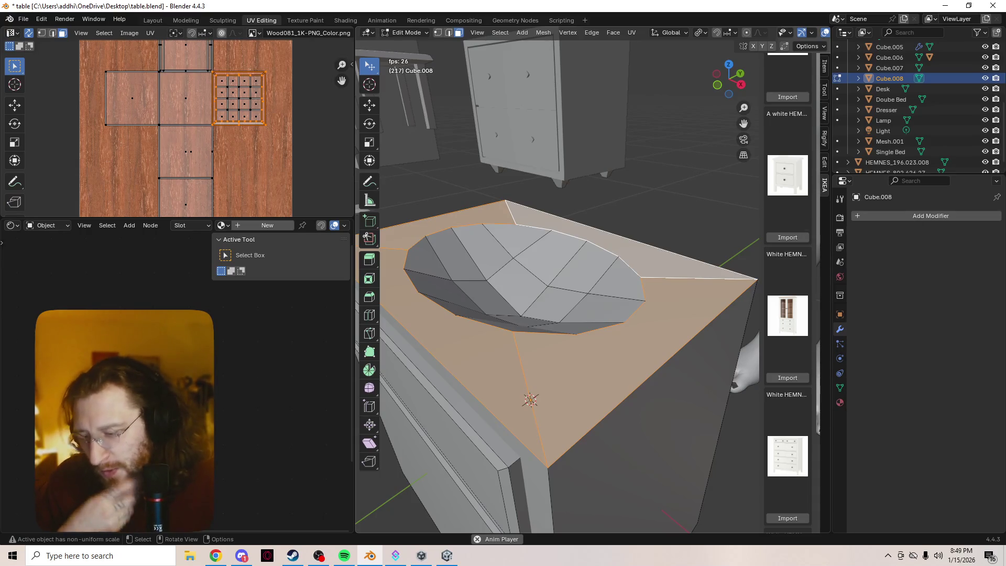
pyautogui.hotkey('alt', 'Tab')
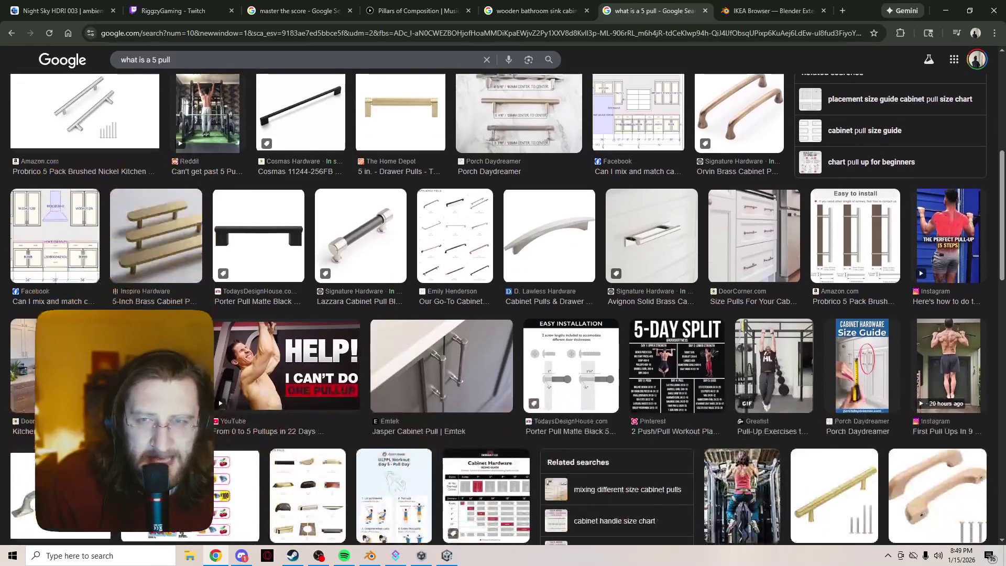
# - Browse the 'what is a 5 pull' cabinet handle images, then go back to Blender
pyautogui.scroll(-1, 506, 309)
pyautogui.scroll(-6, 498, 309)
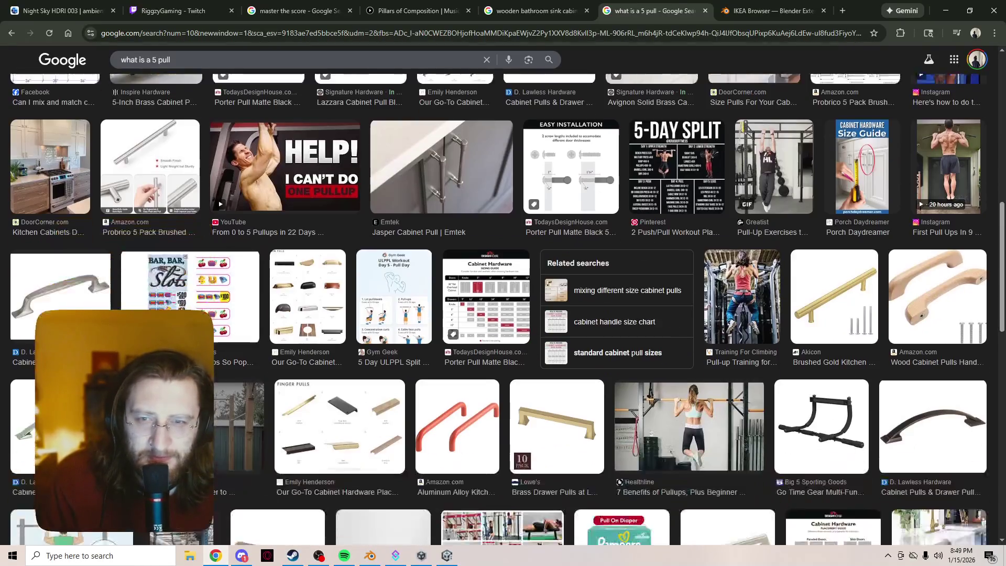
pyautogui.scroll(-15, 498, 309)
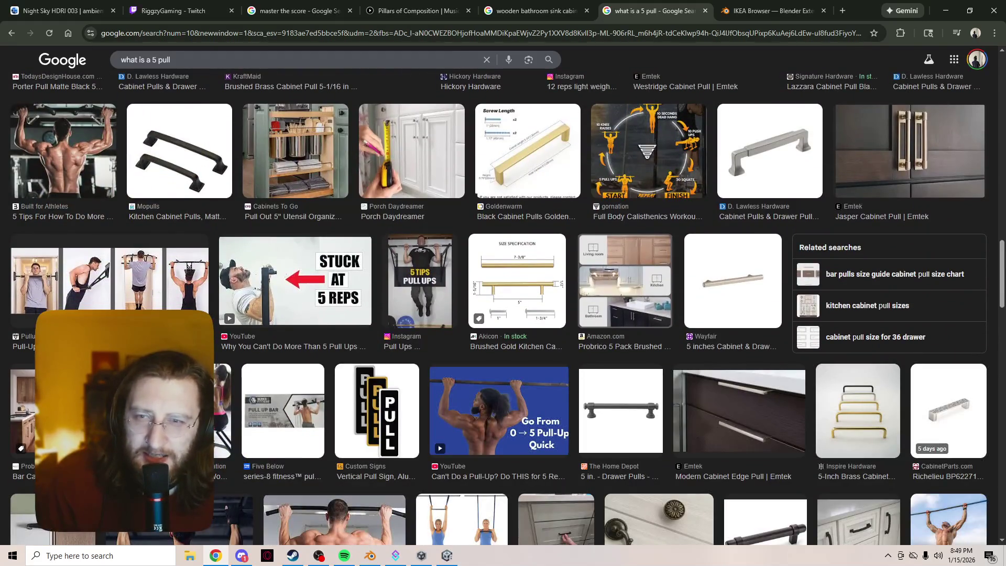
pyautogui.scroll(20, 498, 309)
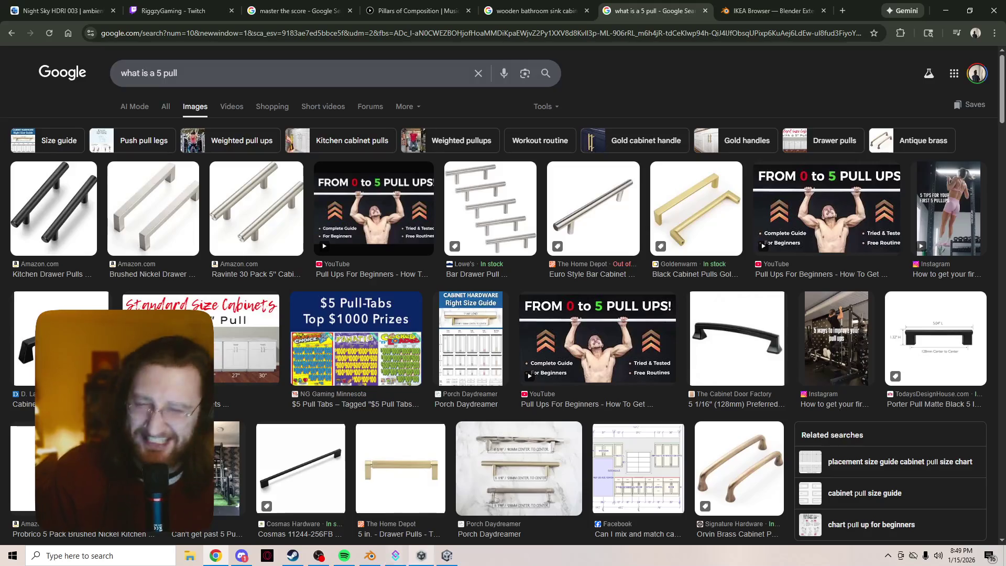
pyautogui.hotkey('alt', 'Tab')
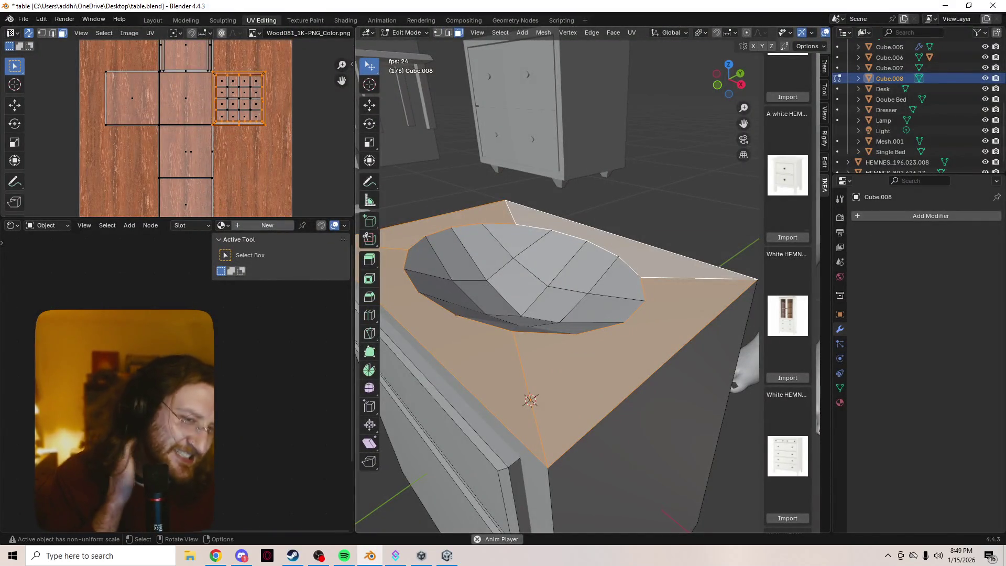
# - Orbit around the cabinet top and select its right triangular and front faces
pyautogui.moveTo(555, 294); pyautogui.dragTo(571, 293, button='middle')
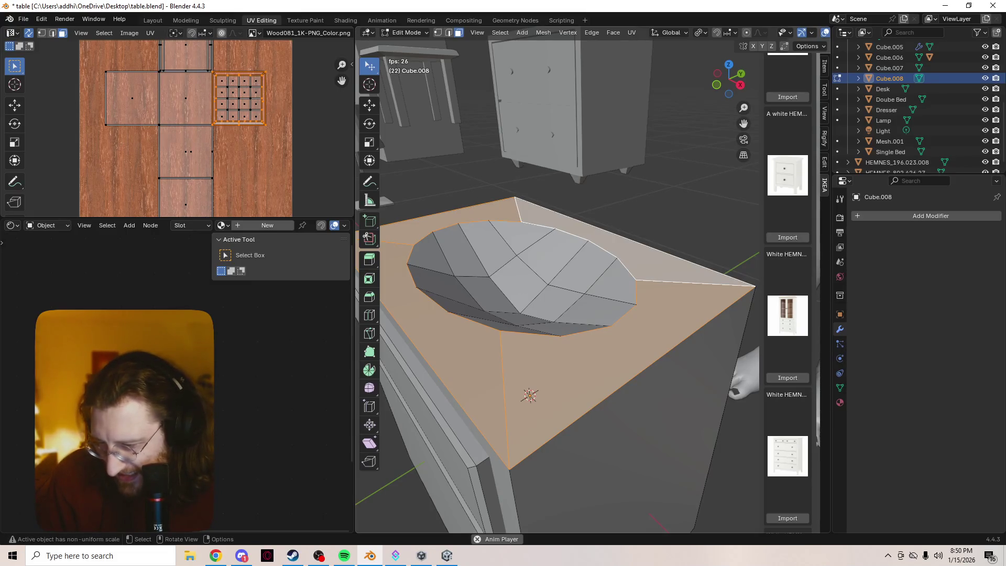
pyautogui.moveTo(556, 293); pyautogui.dragTo(576, 285, button='middle')
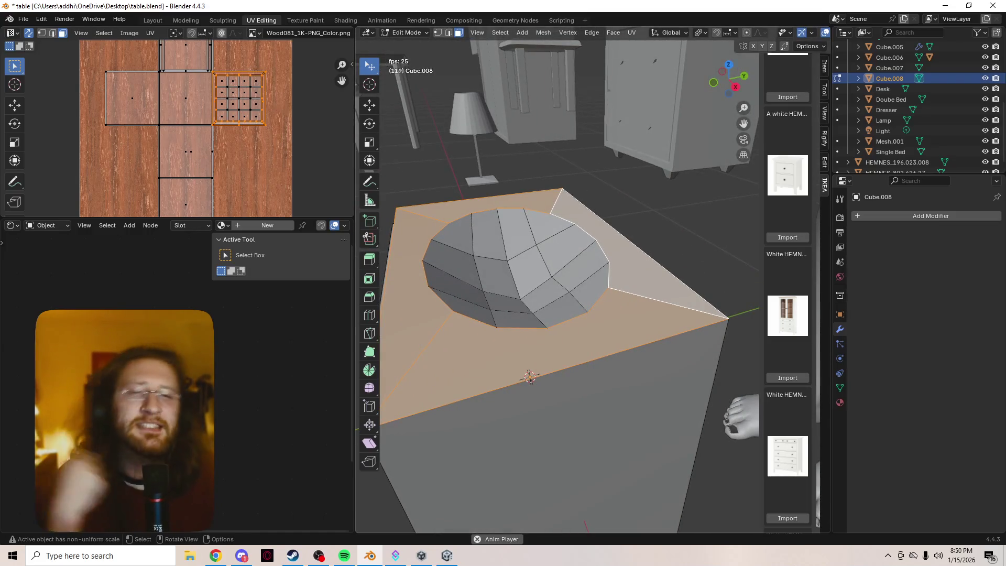
pyautogui.click(655, 273)
pyautogui.click(550, 341)
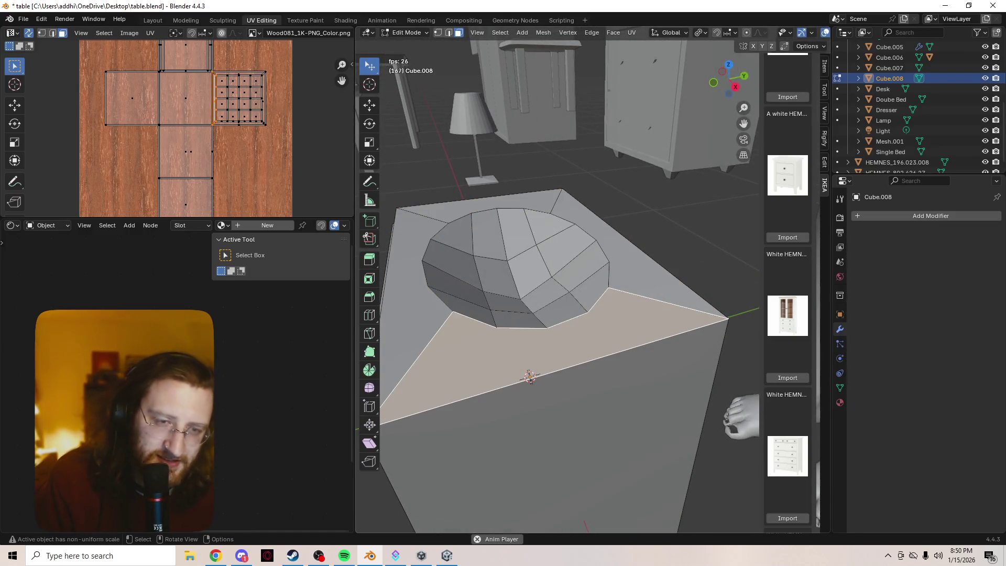
# - In edge mode, select the basin-side, top-left, back, right and left-front edges of the top
pyautogui.press('2')
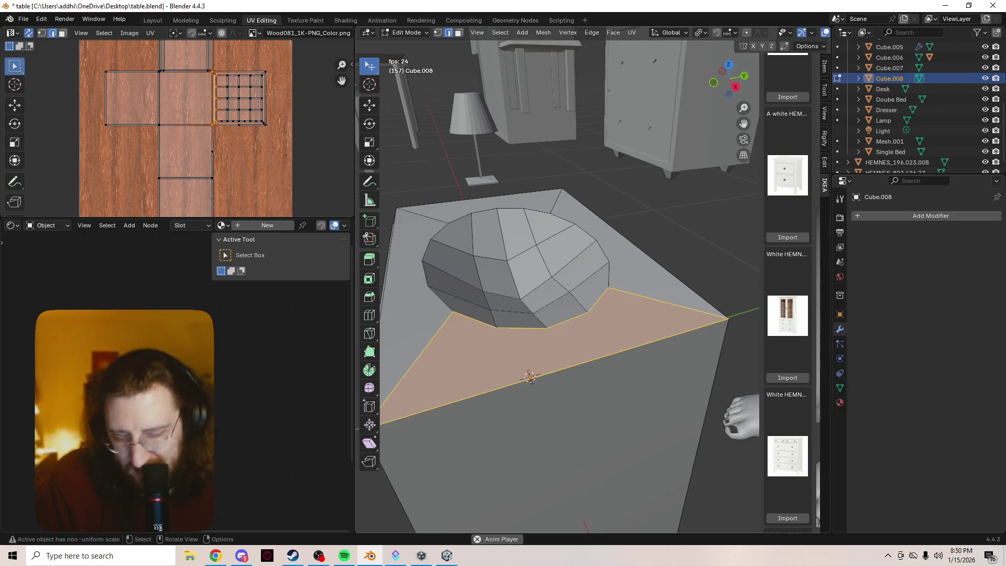
pyautogui.click(426, 272)
pyautogui.click(421, 215)
pyautogui.click(555, 203)
pyautogui.click(691, 309)
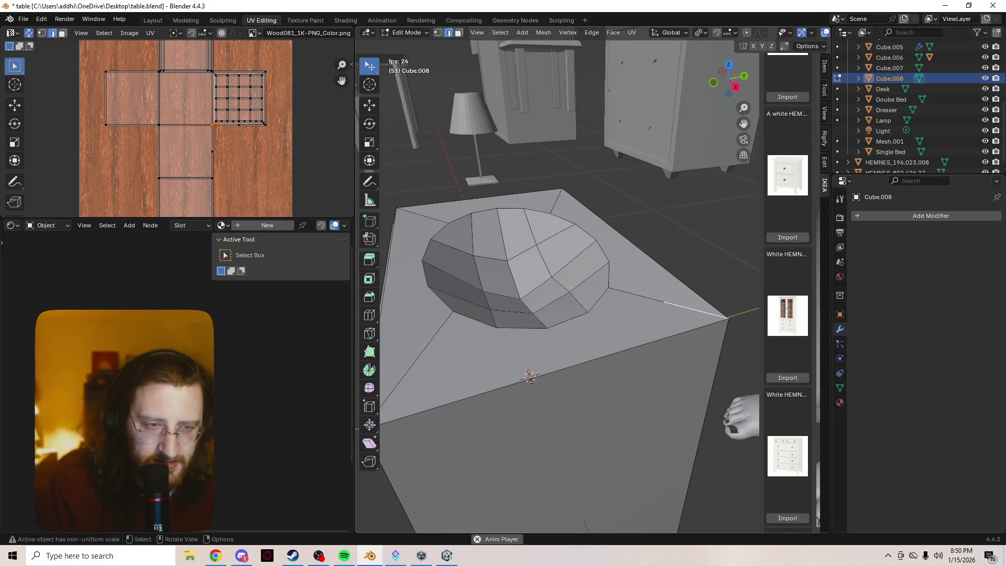
pyautogui.click(416, 360)
pyautogui.moveTo(550, 340)
pyautogui.mouseDown(button='middle')
pyautogui.moveTo(503, 314)
pyautogui.moveTo(530, 292)
pyautogui.moveTo(506, 312)
pyautogui.moveTo(713, 409)
pyautogui.moveTo(726, 469)
pyautogui.mouseUp(button='middle')
# - Change the viewport shading from the Z pie, then go to Chrome's MP4 Save As dialog
pyautogui.press('z')
pyautogui.press('z')
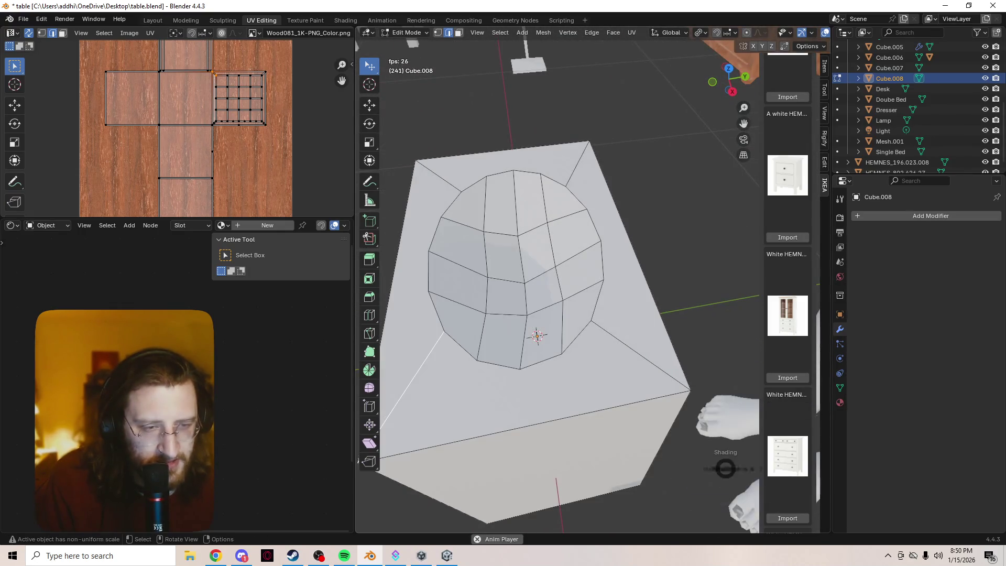
pyautogui.click(726, 511)
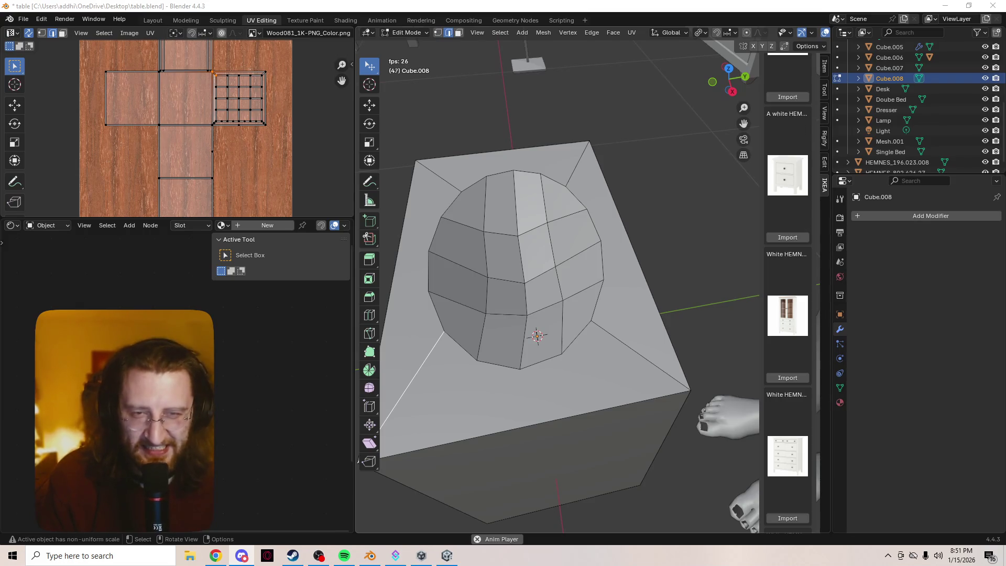
pyautogui.hotkey('alt', 'Tab')
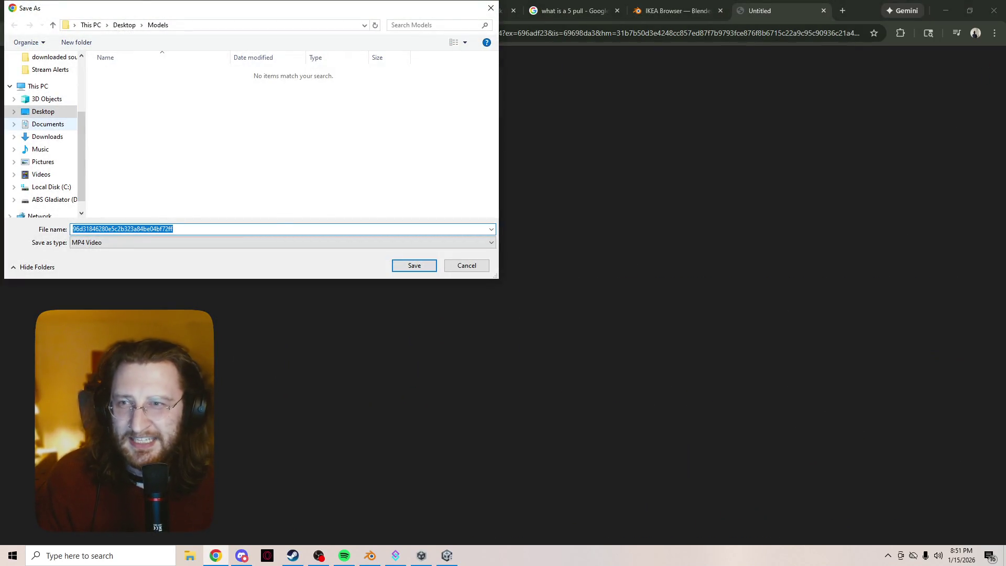
# - Save the MP4 clip to the Desktop, minimize Chrome and bring the Spotify window forward
pyautogui.click(43, 111)
pyautogui.click(414, 265)
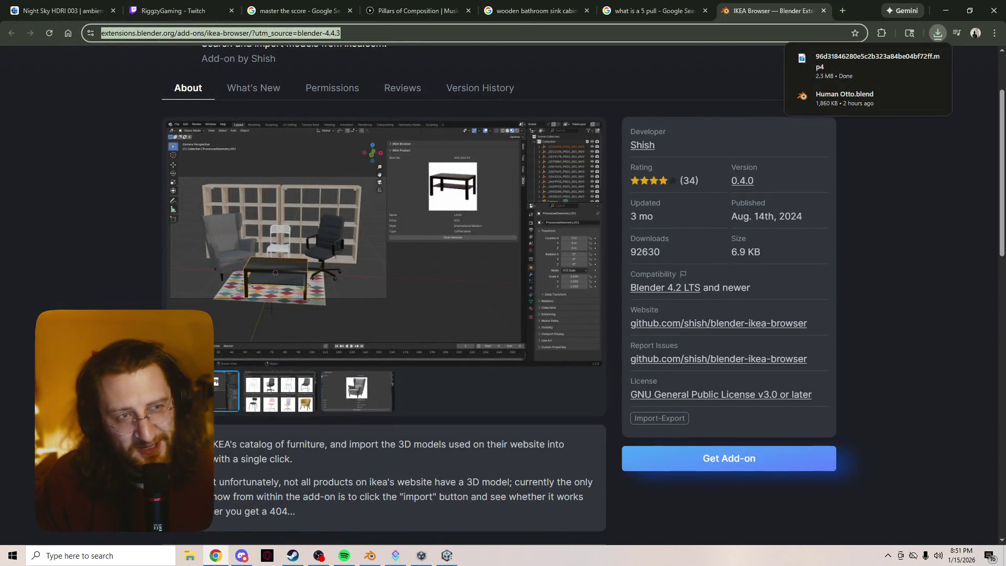
pyautogui.click(946, 11)
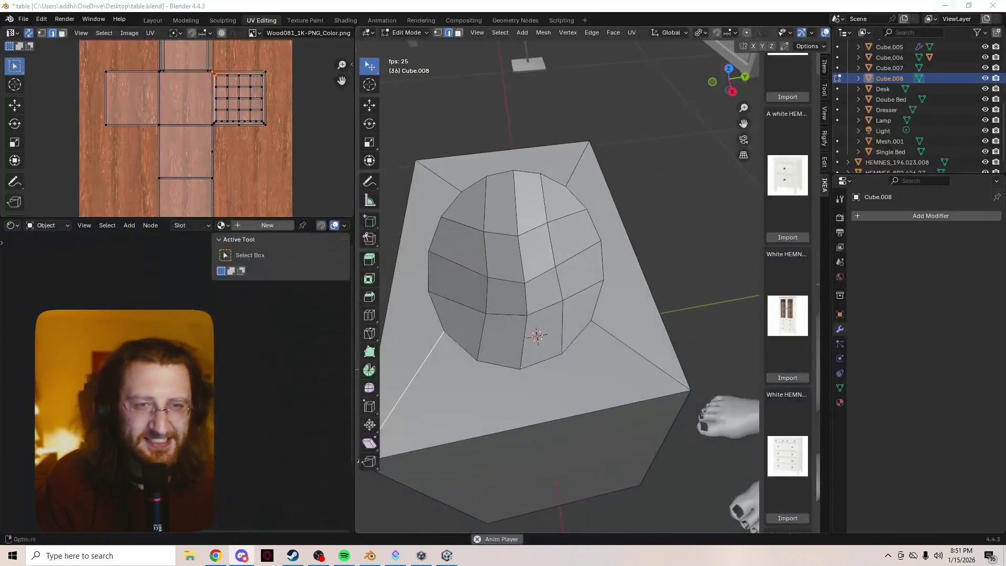
pyautogui.click(344, 555)
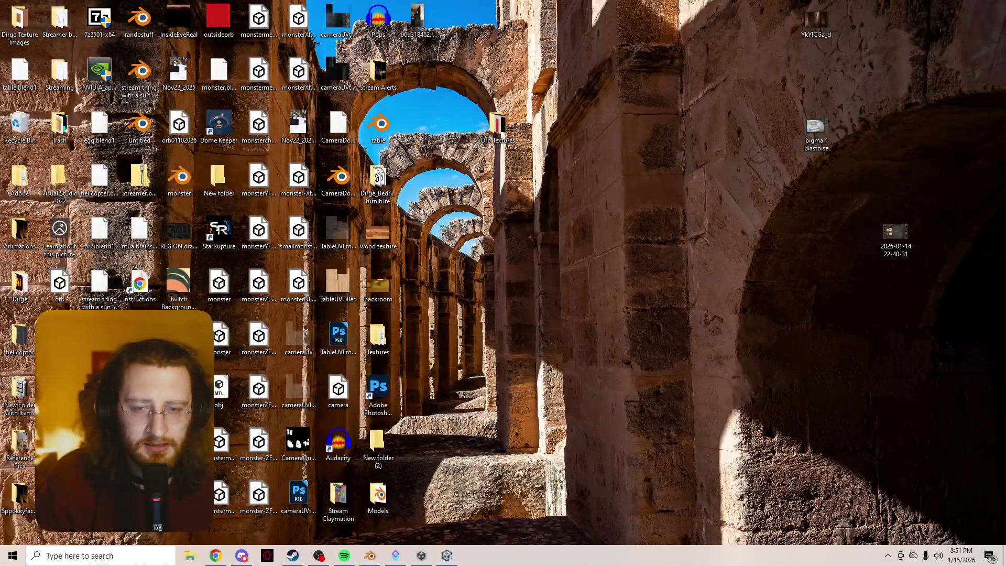
# - Play the downloaded MP4 clip from the desktop, close the player and return to Blender
pyautogui.doubleClick(417, 21)
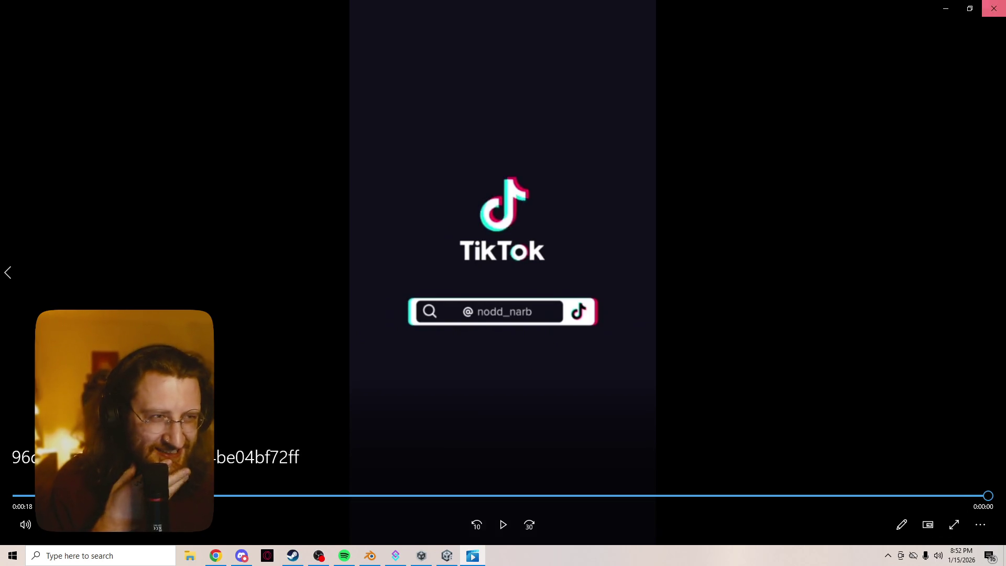
pyautogui.click(994, 8)
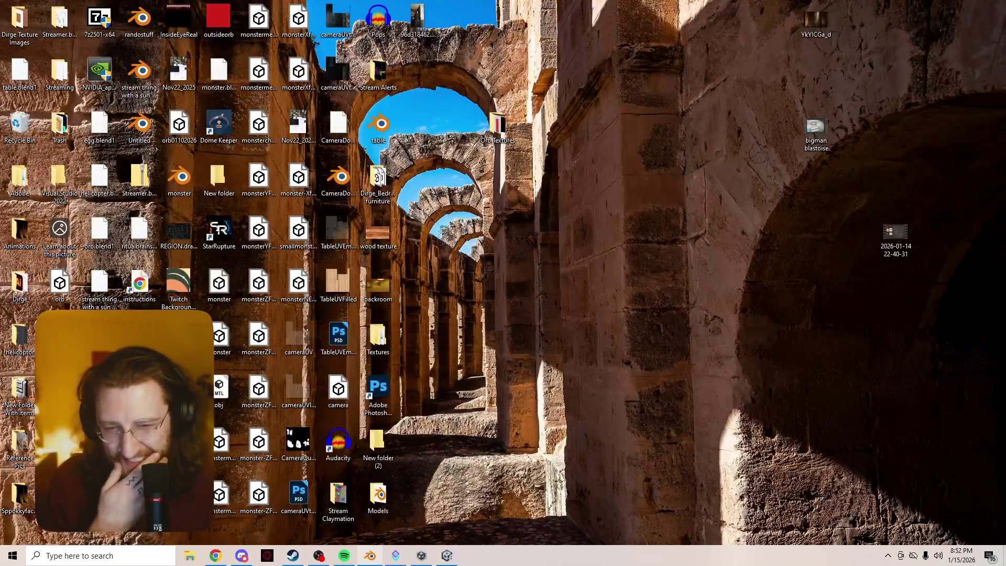
pyautogui.hotkey('alt', 'Tab')
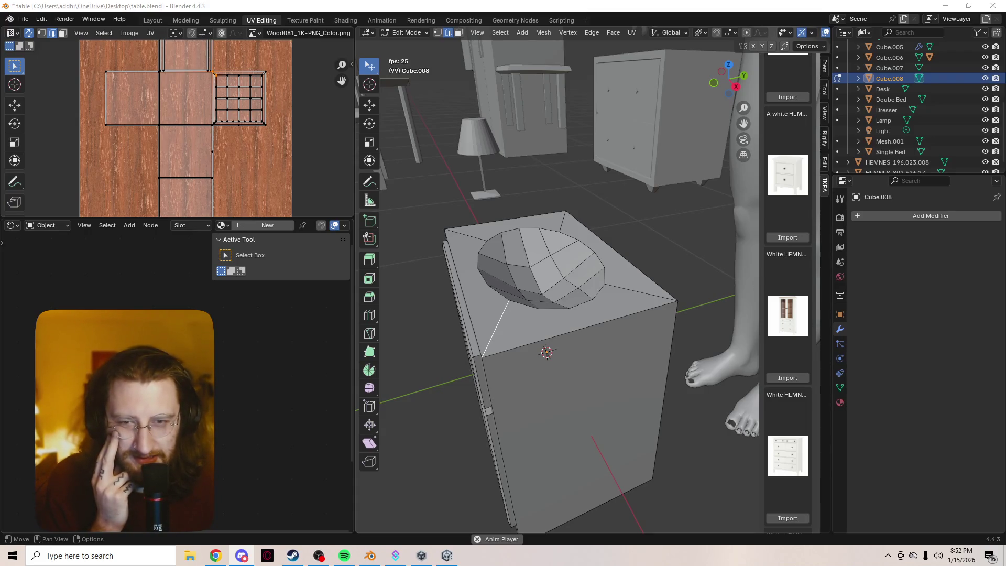
pyautogui.click(603, 504)
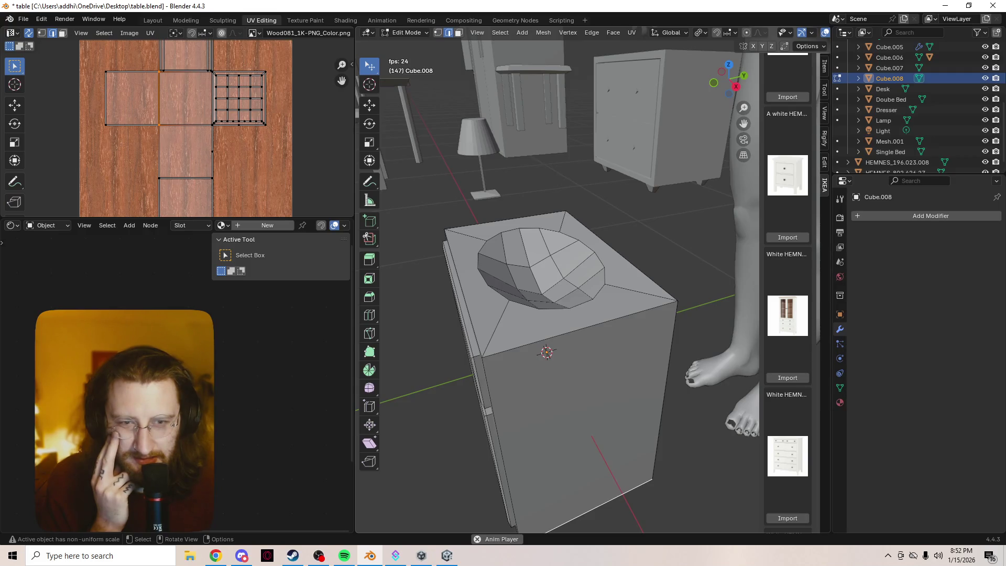
pyautogui.scroll(2, 558, 288)
pyautogui.click(602, 357)
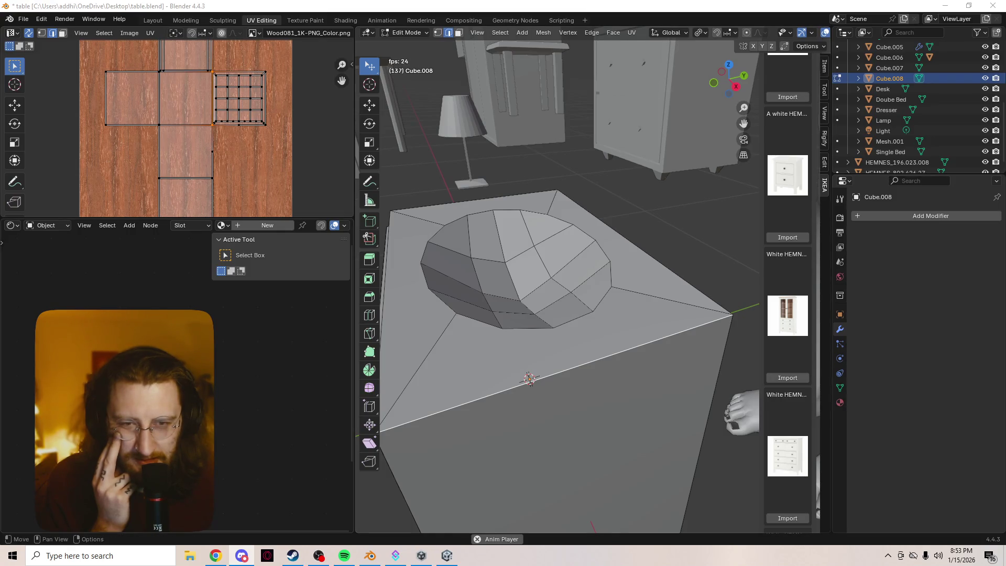
pyautogui.moveTo(556, 314)
pyautogui.mouseDown(button='middle')
pyautogui.moveTo(529, 324)
pyautogui.moveTo(555, 340)
pyautogui.mouseUp(button='middle')
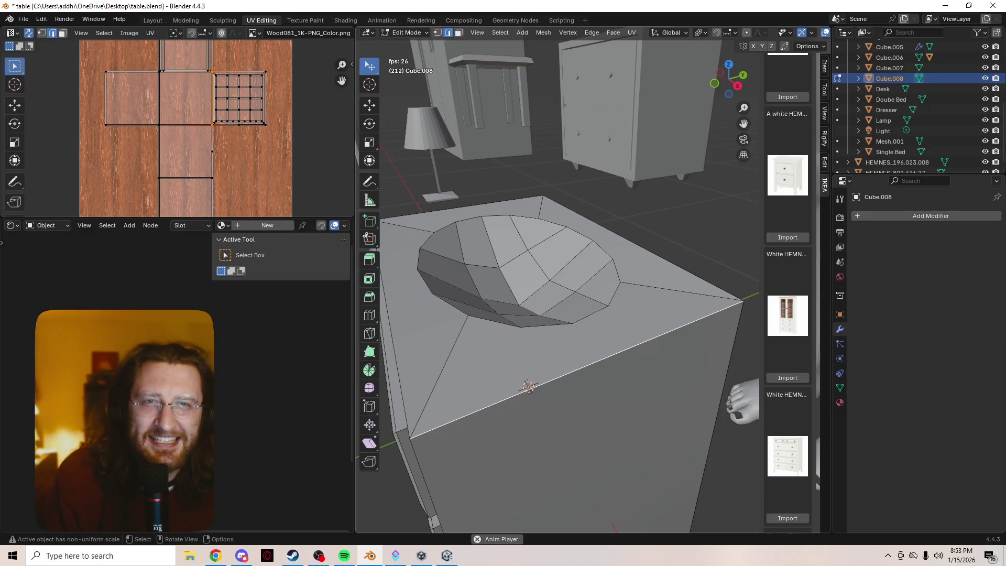
pyautogui.press('3')
# - Stop playback and triangulate the front face between the basin rim and the edge
pyautogui.press('Escape')
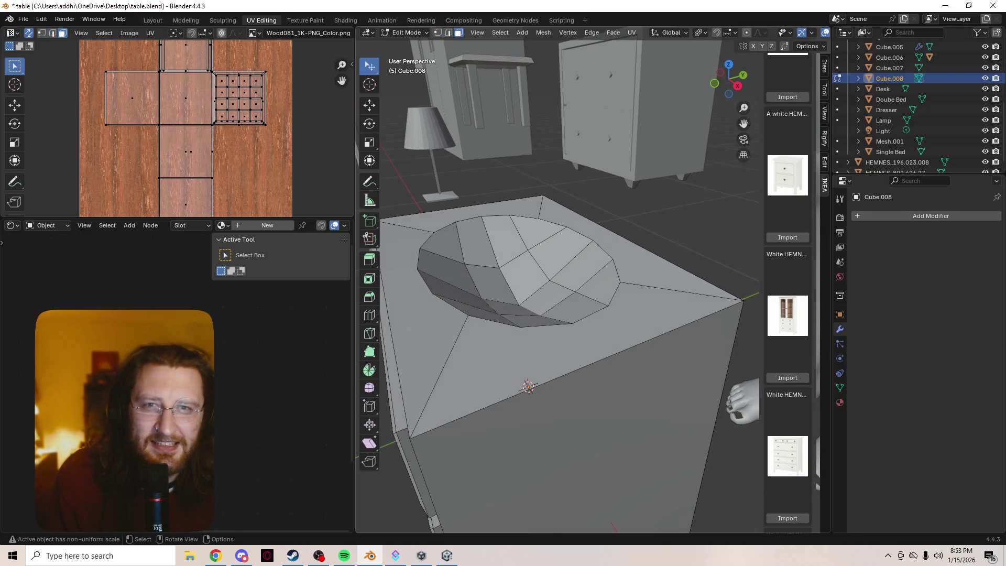
pyautogui.click(576, 336)
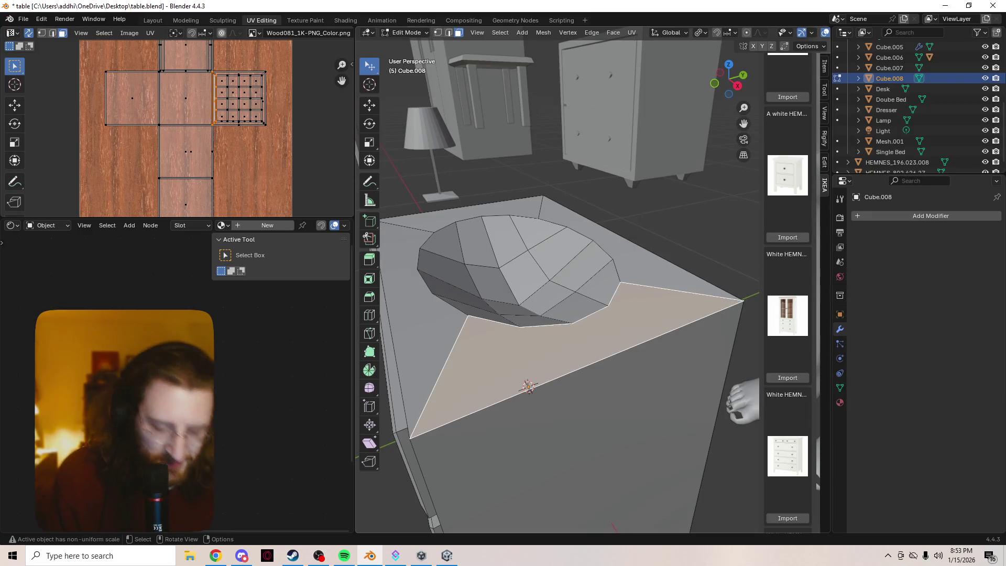
pyautogui.hotkey('ctrl', 't')
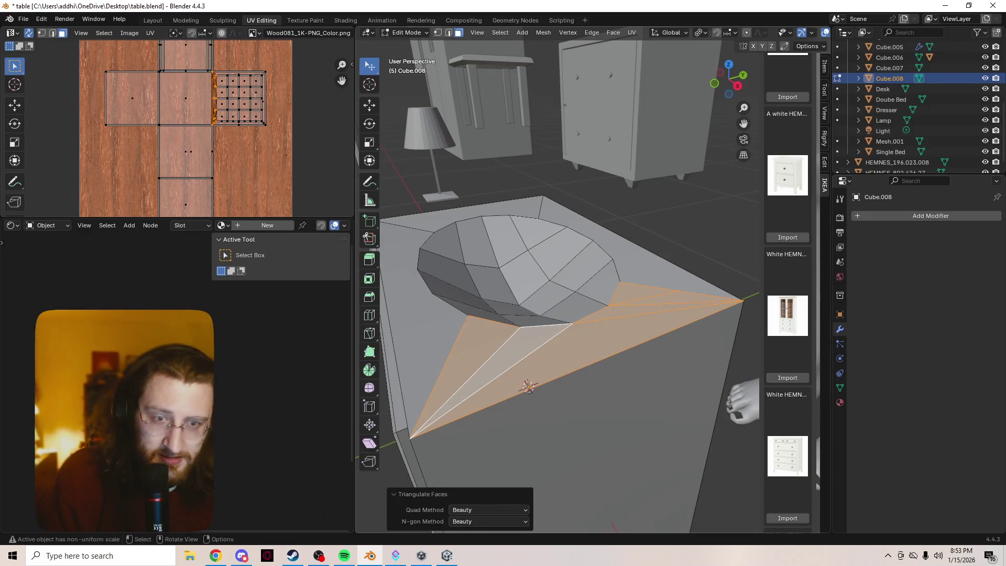
pyautogui.moveTo(528, 387)
pyautogui.mouseDown(button='middle')
pyautogui.moveTo(541, 285)
pyautogui.moveTo(533, 364)
pyautogui.mouseUp(button='middle')
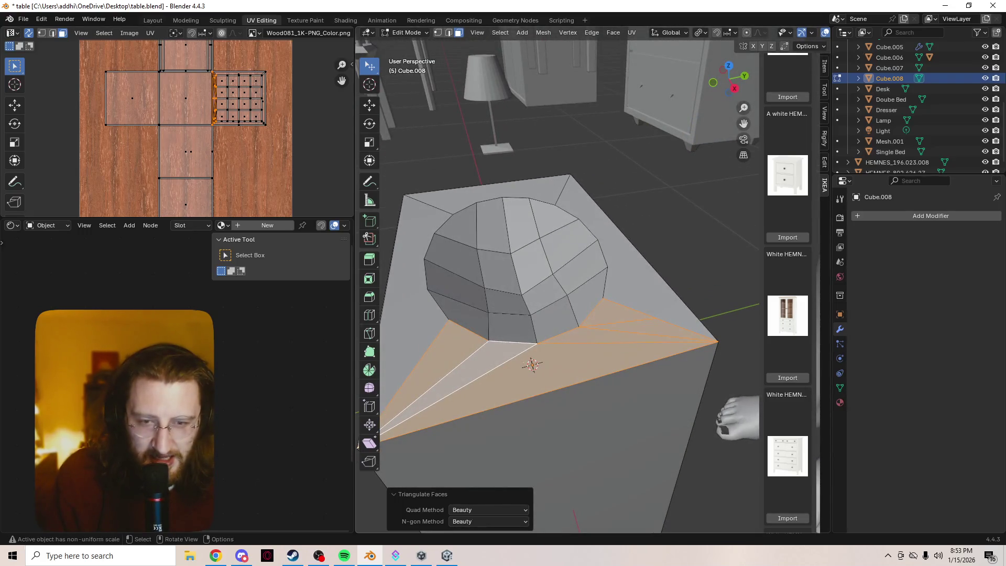
# - Try the Fixed, Fixed Alternate, Shortest and Longest Diagonal quad methods, then return to Beauty
pyautogui.click(488, 510)
pyautogui.click(488, 462)
pyautogui.click(487, 510)
pyautogui.click(474, 475)
pyautogui.click(487, 509)
pyautogui.click(479, 486)
pyautogui.click(487, 510)
pyautogui.click(478, 497)
pyautogui.click(487, 510)
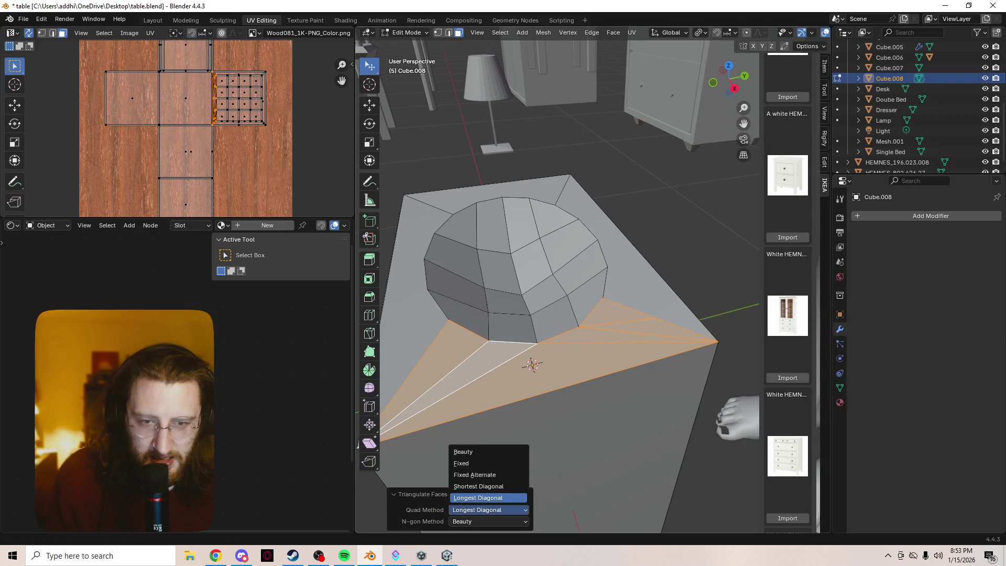
pyautogui.click(463, 451)
# - Try the Clip n-gon method, reset it to Beauty, then triangulate the back strip
pyautogui.click(489, 521)
pyautogui.click(488, 509)
pyautogui.click(489, 521)
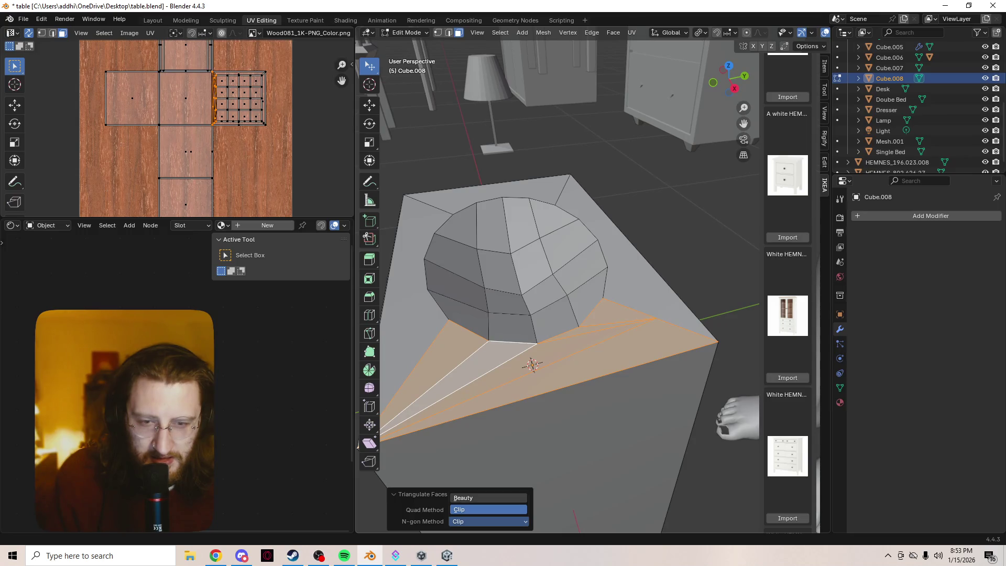
pyautogui.click(488, 498)
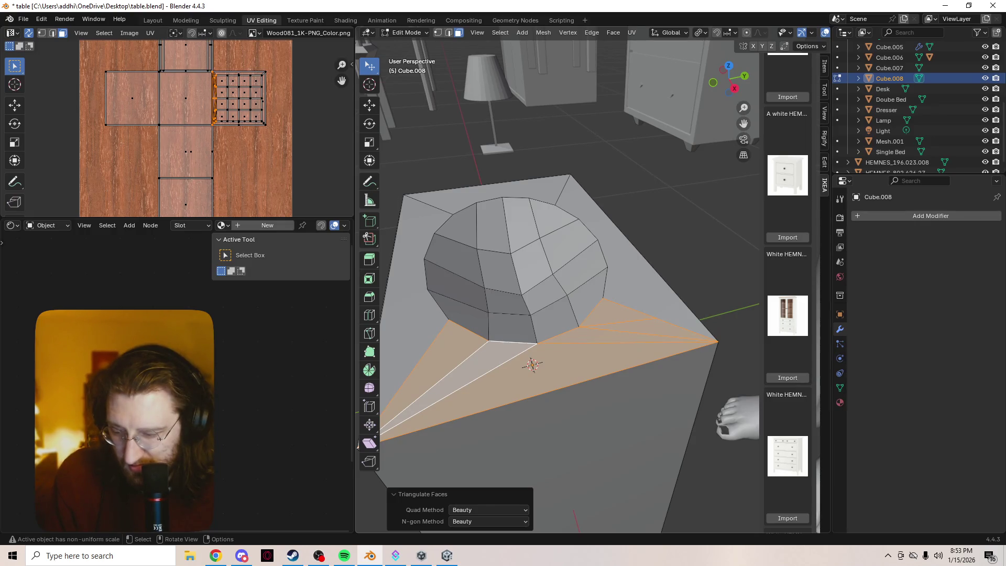
pyautogui.click(524, 190)
pyautogui.hotkey('ctrl', 't')
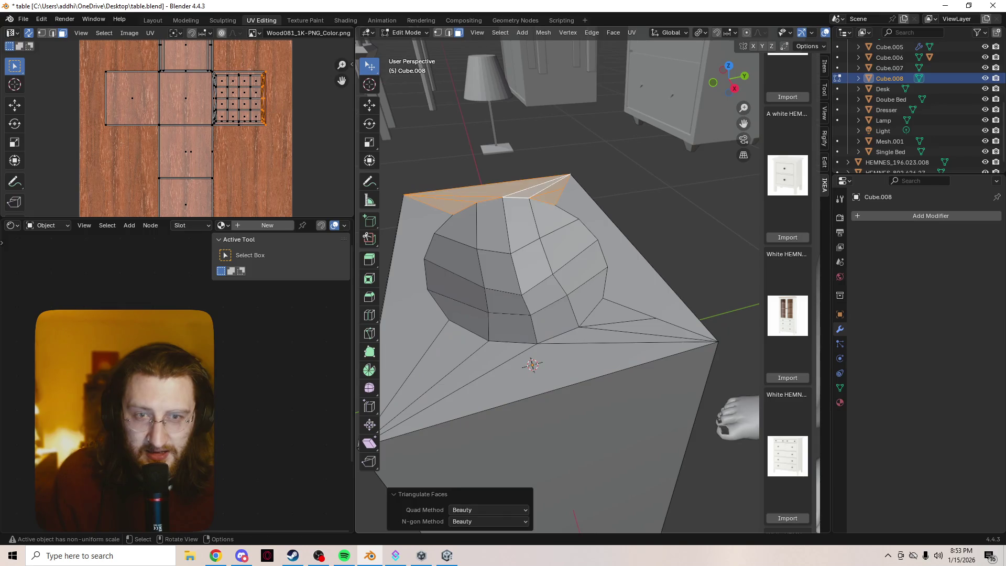
# - Triangulate the right-side n-gon strip of the top so triangles ring the basin
pyautogui.moveTo(550, 262); pyautogui.dragTo(584, 209, button='middle')
pyautogui.click(628, 236)
pyautogui.hotkey('ctrl', 't')
pyautogui.moveTo(629, 236)
pyautogui.mouseDown(button='middle')
pyautogui.moveTo(608, 285)
pyautogui.moveTo(602, 346)
pyautogui.mouseUp(button='middle')
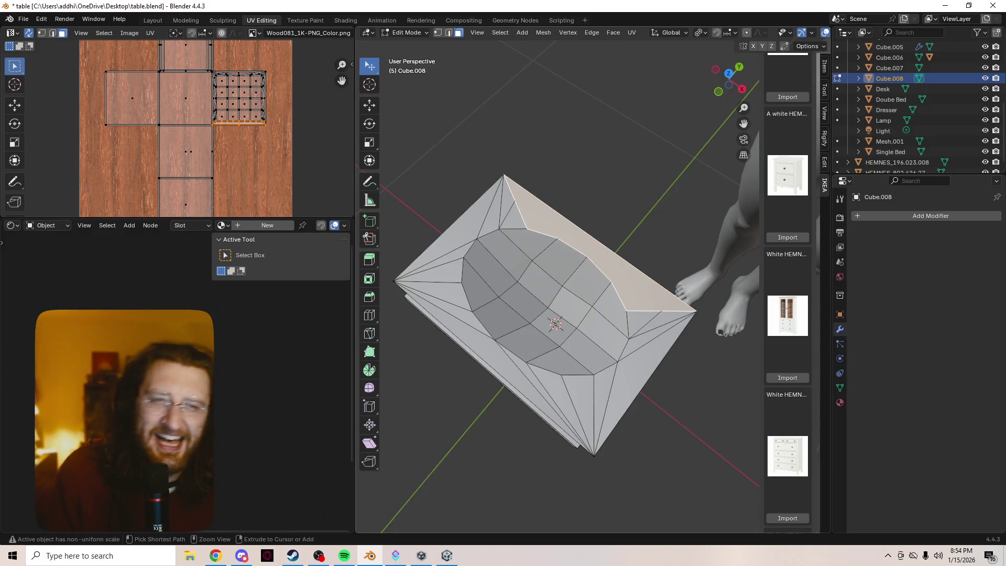
# - Select the corner faces, switch to the Knife tool and turn on snapping
pyautogui.click(498, 403)
pyautogui.click(461, 241)
pyautogui.click(627, 367)
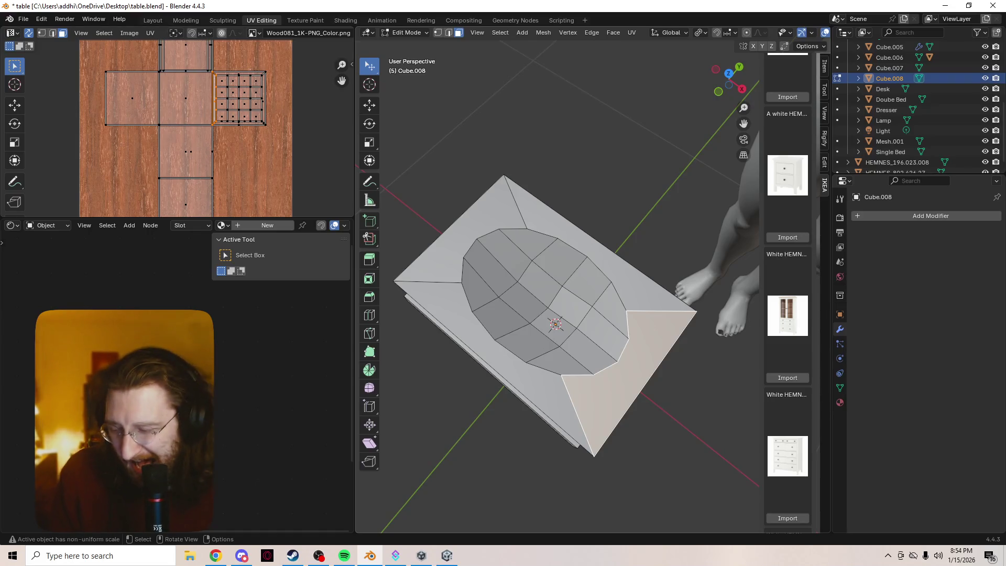
pyautogui.scroll(2, 558, 285)
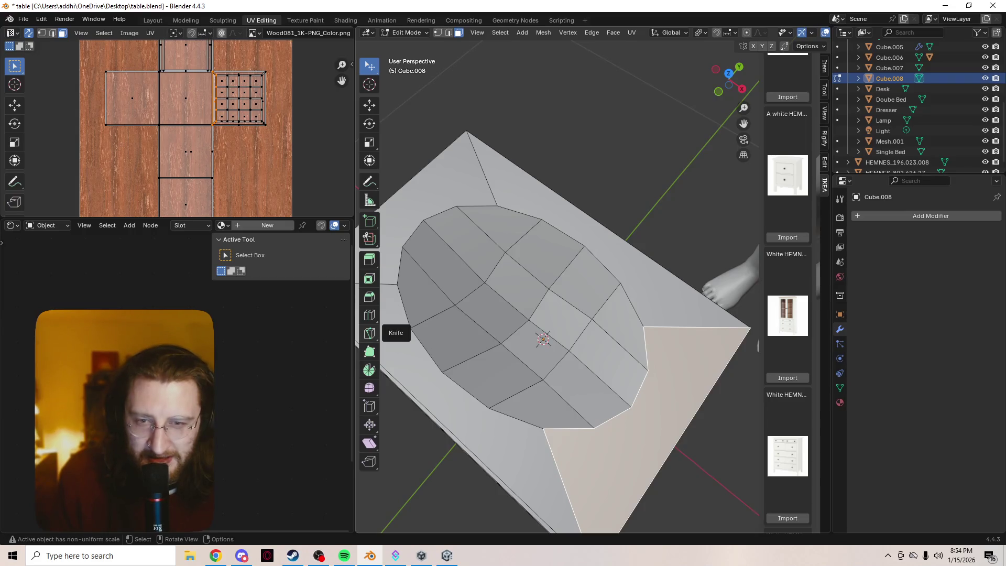
pyautogui.click(370, 333)
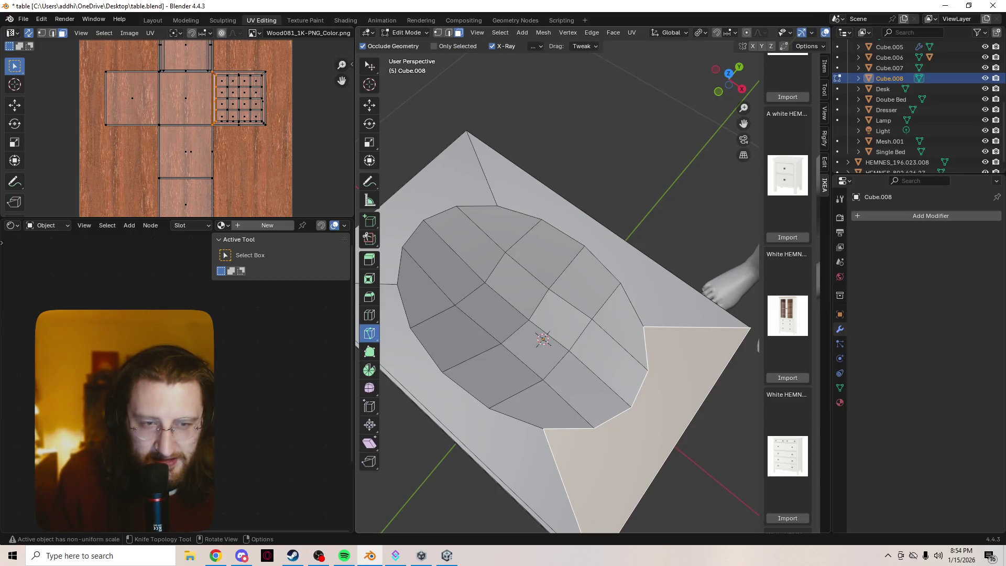
pyautogui.click(716, 33)
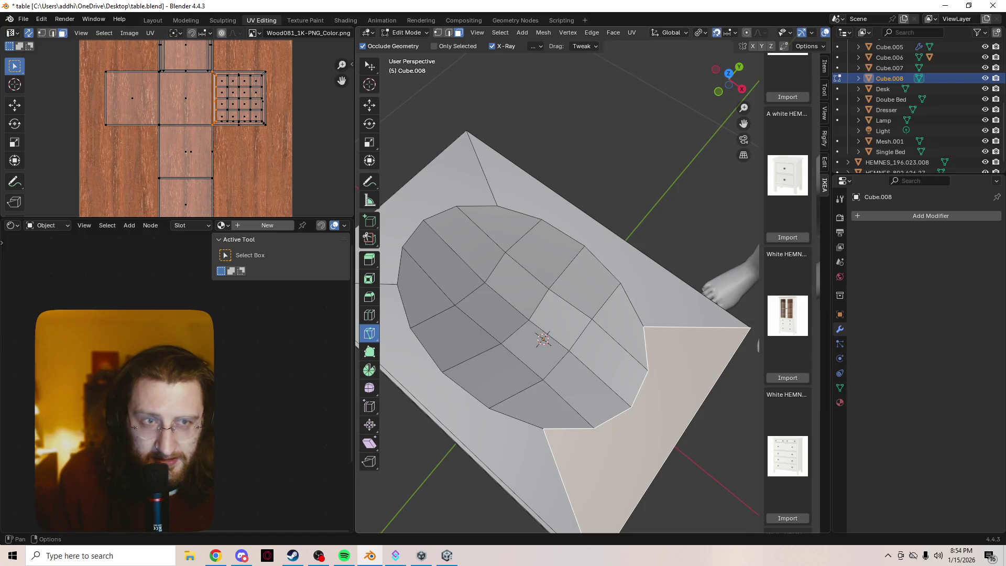
pyautogui.click(345, 555)
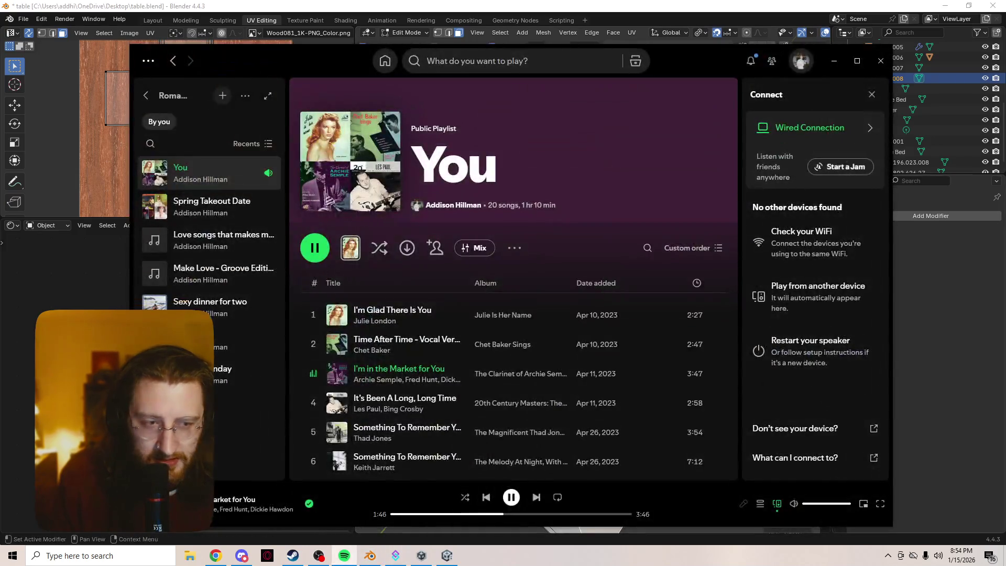
pyautogui.click(344, 555)
# - Knife two cuts from basin rim vertices to the top's outer edge and start a third
pyautogui.click(631, 407)
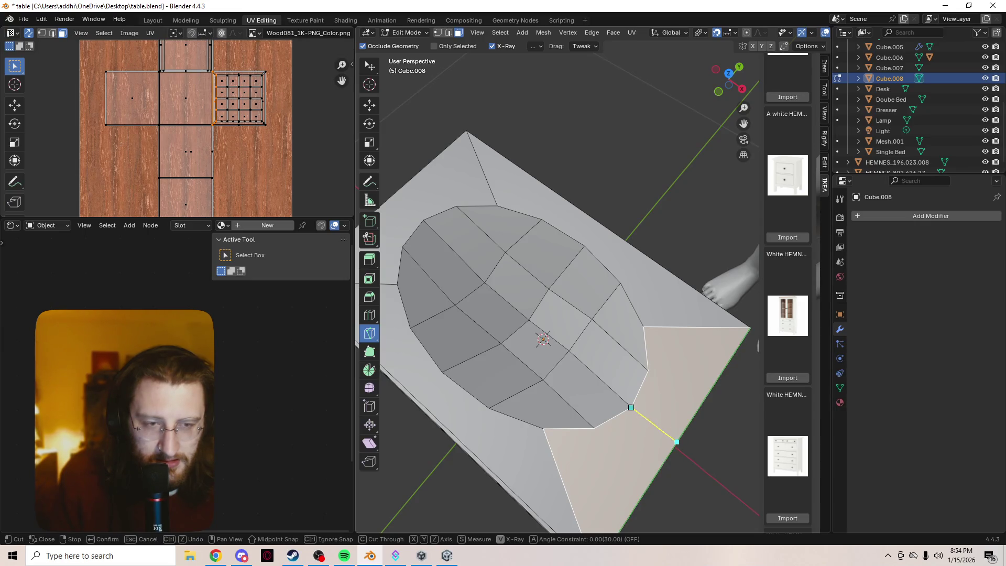
pyautogui.click(681, 436)
pyautogui.rightClick(671, 388)
pyautogui.click(648, 371)
pyautogui.click(702, 403)
pyautogui.rightClick(619, 414)
pyautogui.click(595, 428)
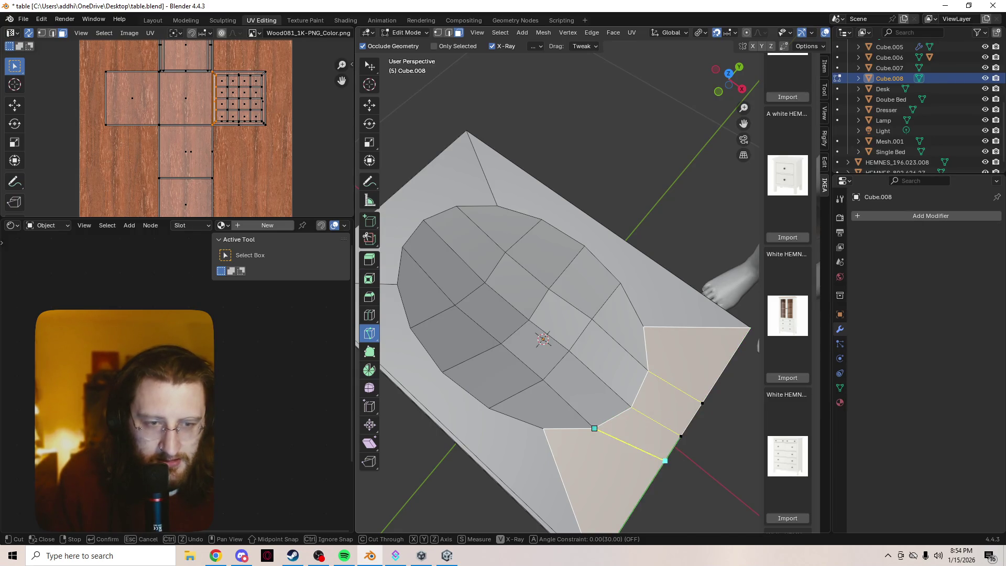
pyautogui.moveTo(655, 451)
pyautogui.mouseDown(button='middle')
pyautogui.moveTo(634, 431)
pyautogui.moveTo(494, 375)
pyautogui.moveTo(587, 388)
pyautogui.moveTo(617, 298)
pyautogui.moveTo(617, 335)
pyautogui.moveTo(594, 367)
pyautogui.mouseUp(button='middle')
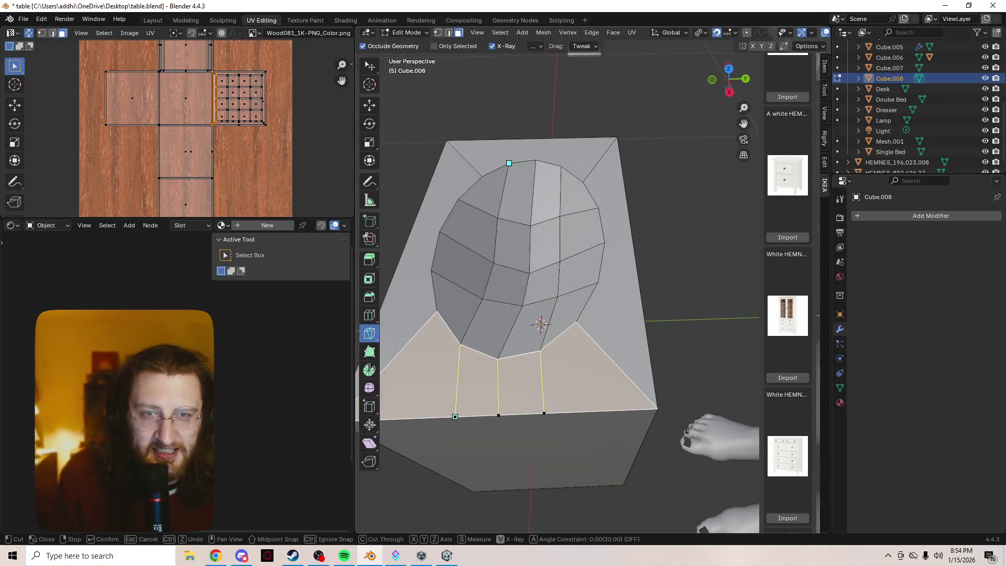
# - Start a new cut running from the back of the basin rim to the back edge
pyautogui.press('e')
pyautogui.click(536, 160)
pyautogui.click(538, 139)
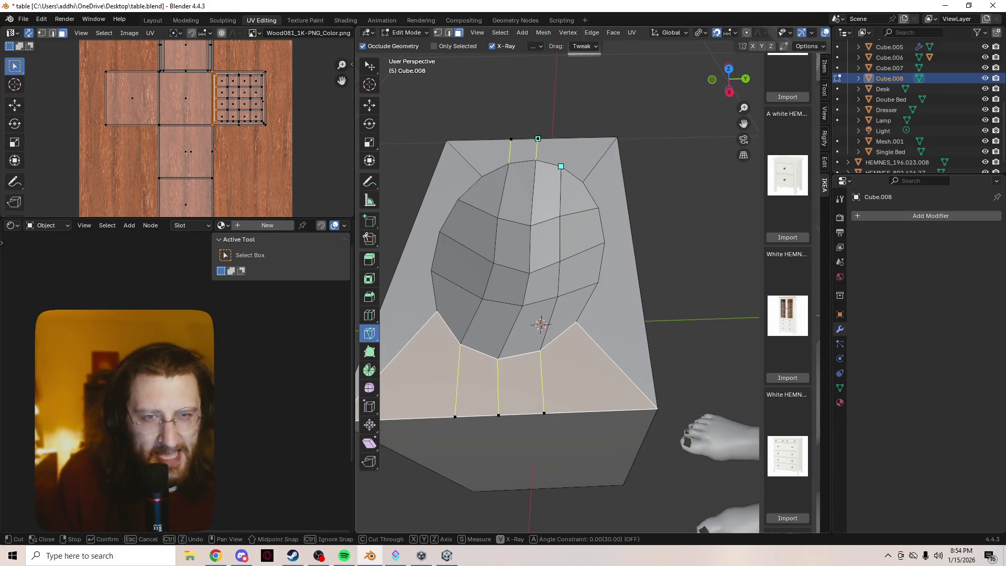
pyautogui.click(560, 138)
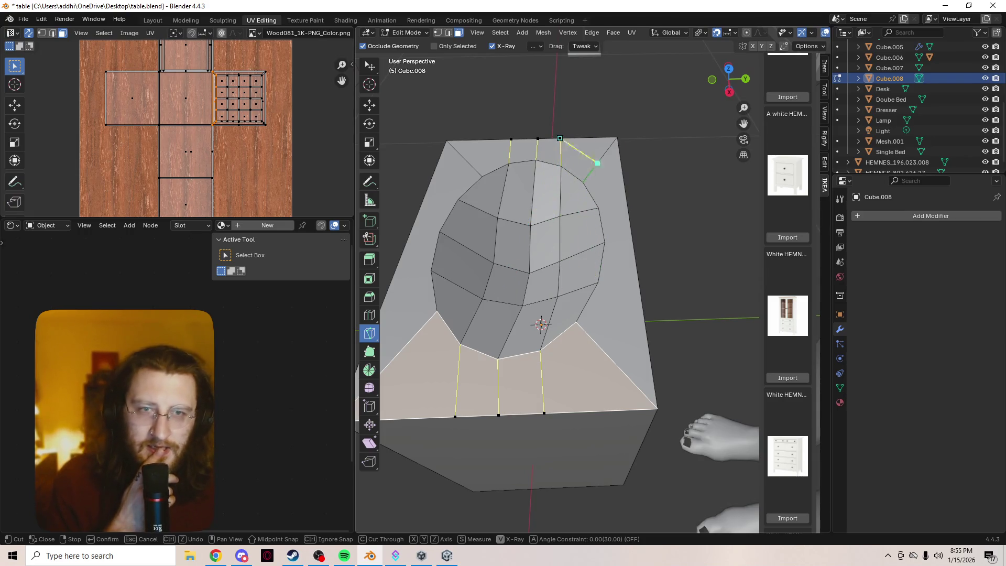
# - Orbit the view to see the side strip of the cabinet top
pyautogui.moveTo(597, 162); pyautogui.dragTo(547, 194, button='middle')
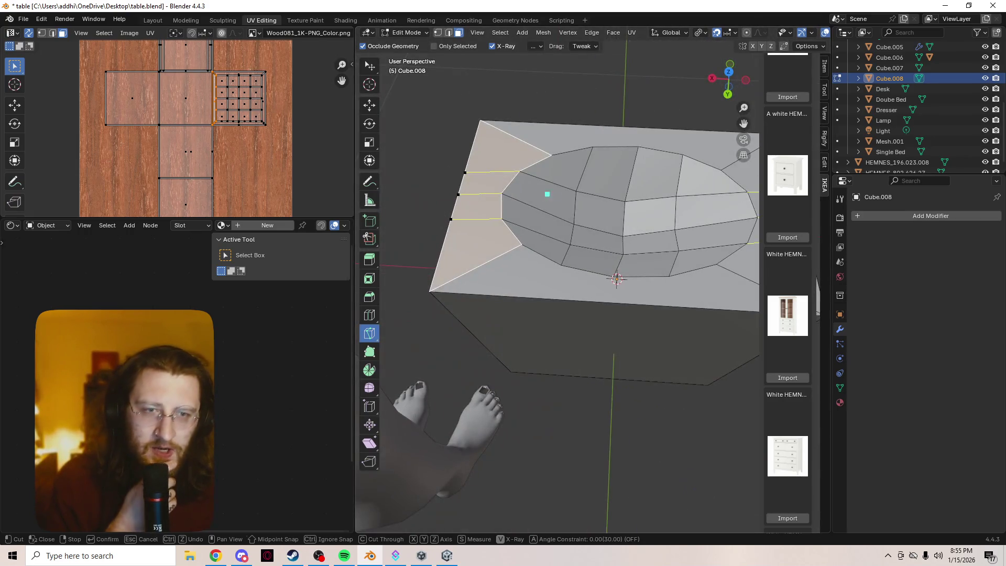
# - Knife cuts from the rim to the outer edge on one side strip, redoing a misplaced point
pyautogui.click(561, 265)
pyautogui.click(549, 298)
pyautogui.click(617, 280)
pyautogui.click(615, 303)
pyautogui.rightClick(664, 287)
pyautogui.click(686, 300)
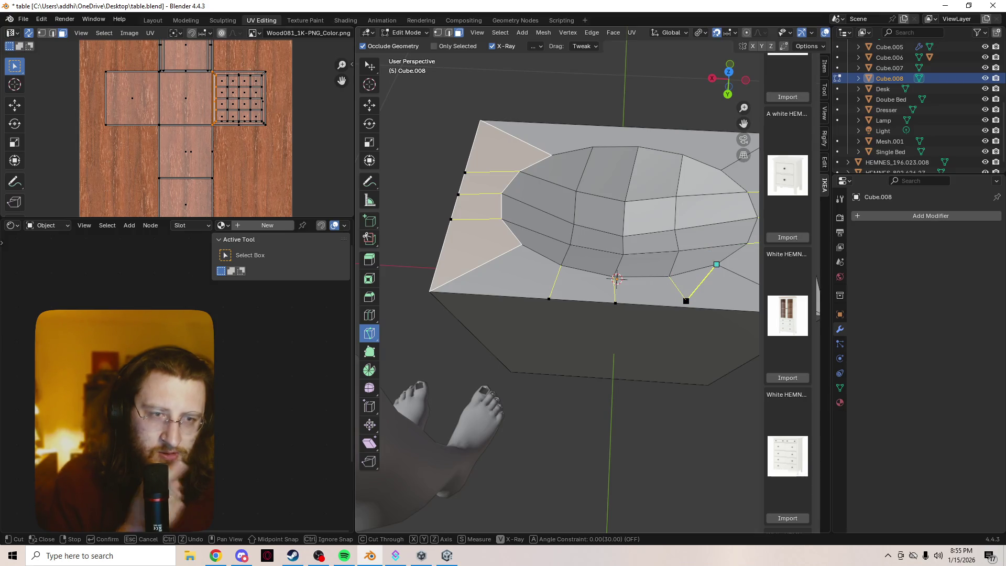
pyautogui.hotkey('ctrl', 'z')
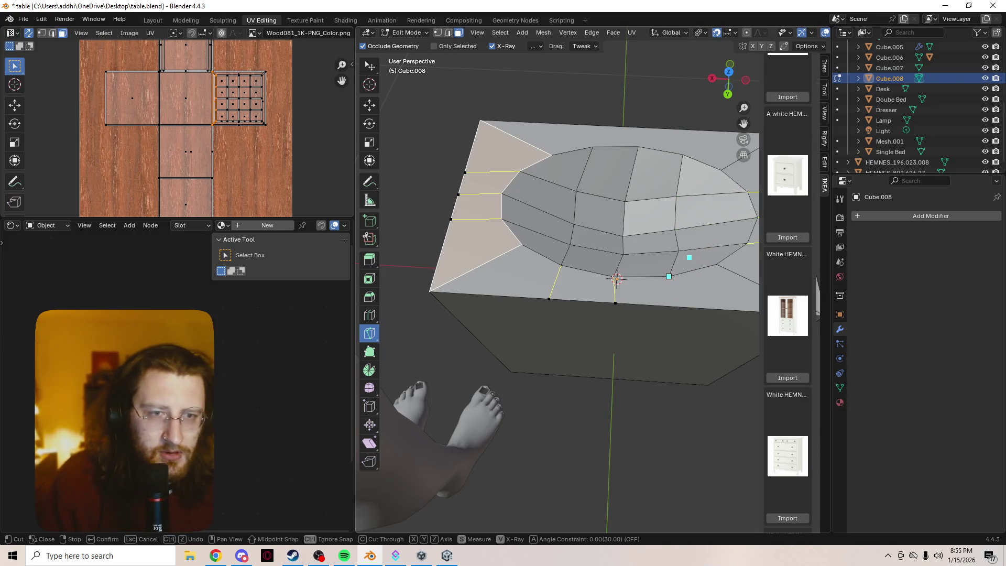
pyautogui.click(686, 307)
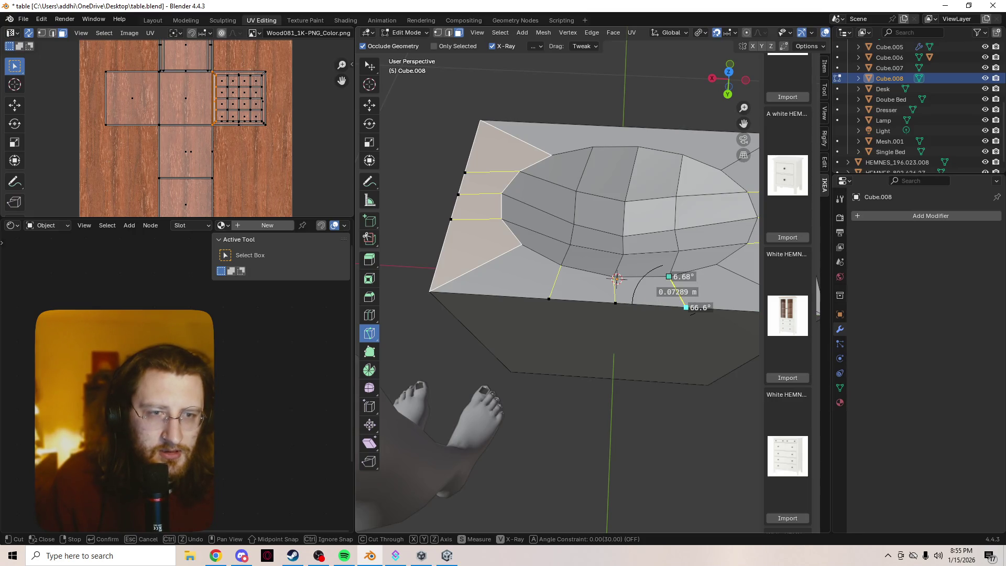
# - Add three separate rim-to-outer-edge knife cuts on the opposite side strip
pyautogui.moveTo(651, 198)
pyautogui.mouseDown(button='middle')
pyautogui.moveTo(718, 252)
pyautogui.moveTo(645, 406)
pyautogui.moveTo(595, 388)
pyautogui.moveTo(575, 398)
pyautogui.mouseUp(button='middle')
pyautogui.click(582, 389)
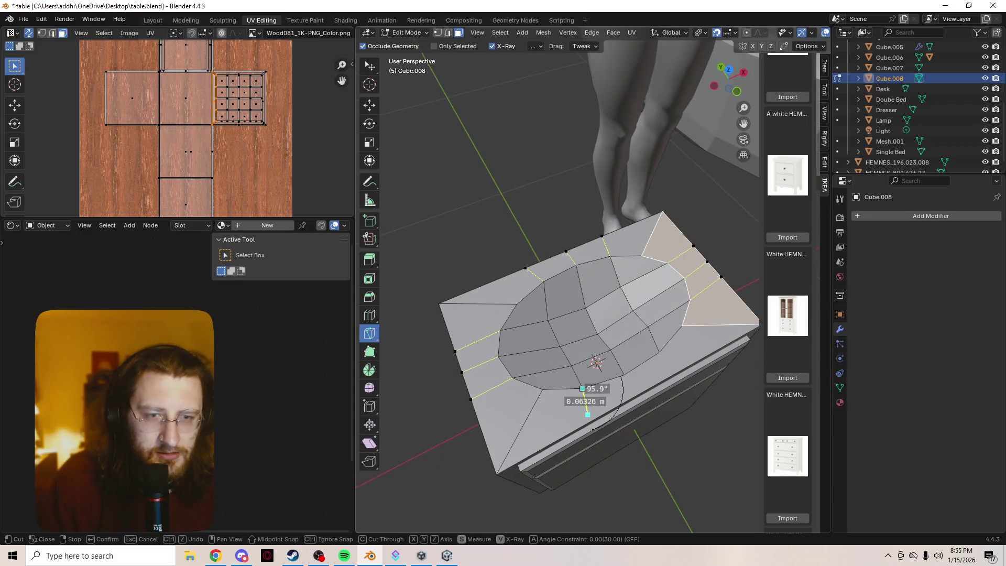
pyautogui.click(588, 421)
pyautogui.press('e')
pyautogui.click(624, 374)
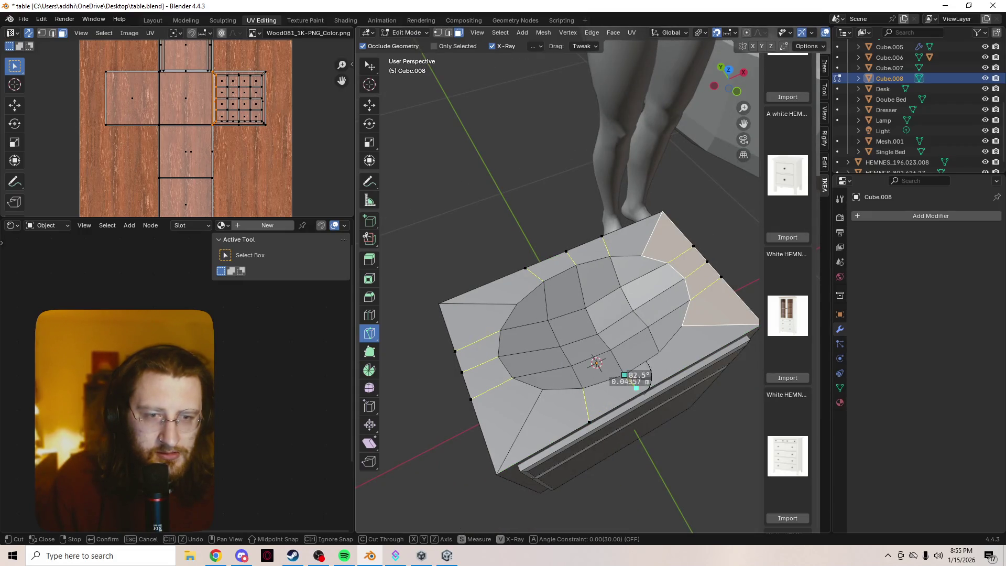
pyautogui.click(639, 394)
pyautogui.press('e')
pyautogui.click(659, 354)
pyautogui.click(679, 371)
pyautogui.moveTo(679, 372); pyautogui.dragTo(553, 331, button='middle')
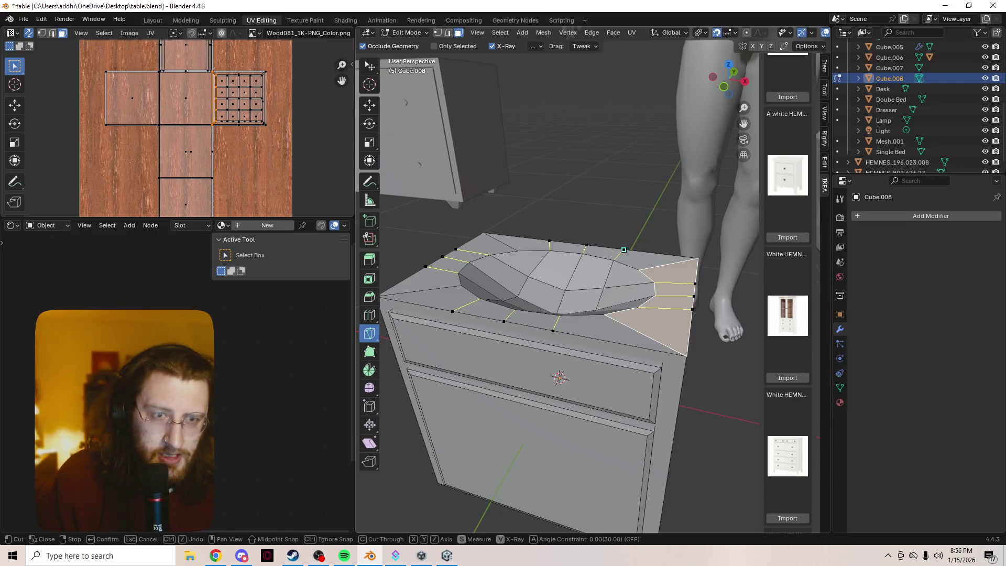
# - Cancel the pending knife cuts, toggle out of and back into Edit Mode, and abandon a fresh cut
pyautogui.press('Escape')
pyautogui.press('Tab')
pyautogui.press('Tab')
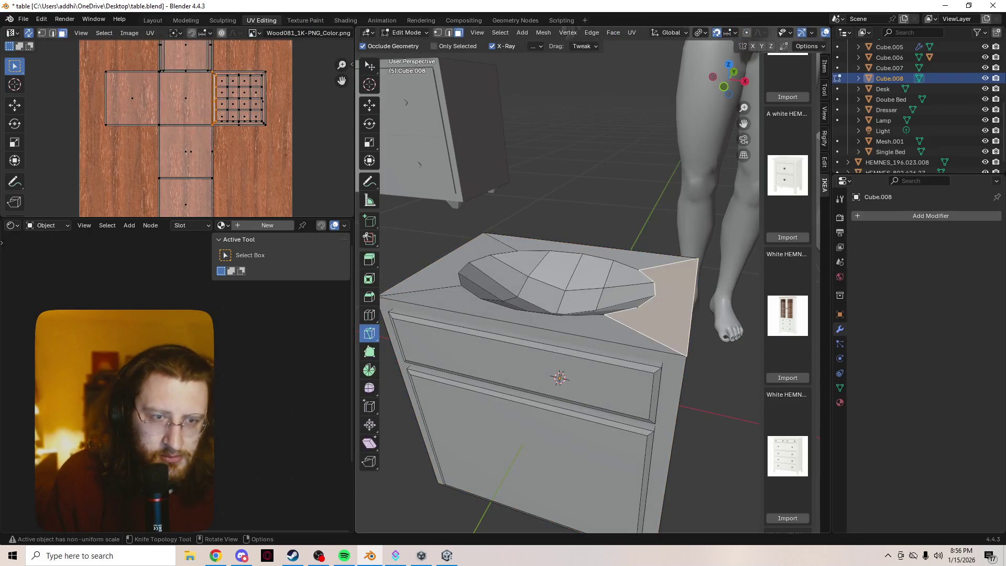
pyautogui.moveTo(559, 377); pyautogui.dragTo(549, 344, button='middle')
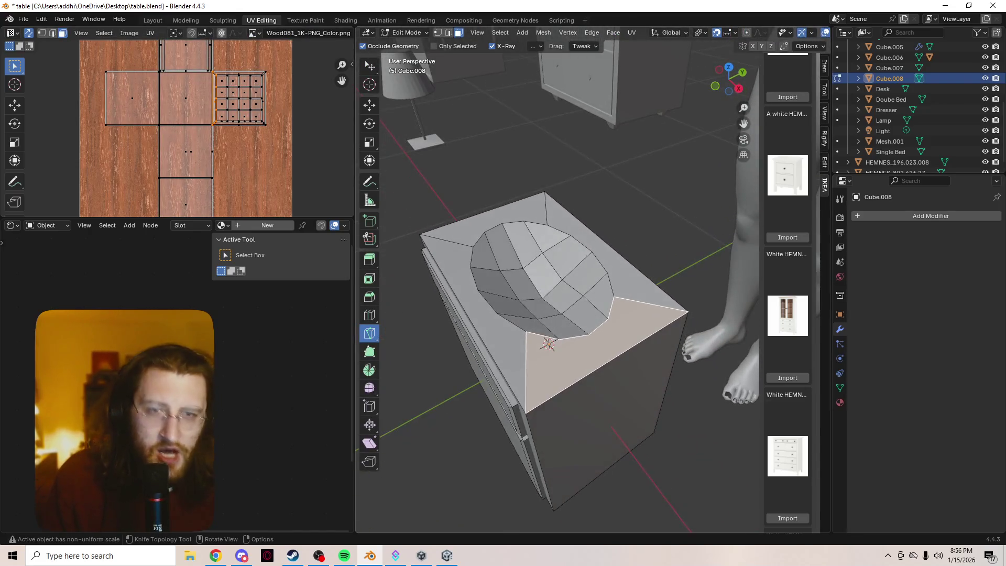
pyautogui.press('Tab')
pyautogui.press('Tab')
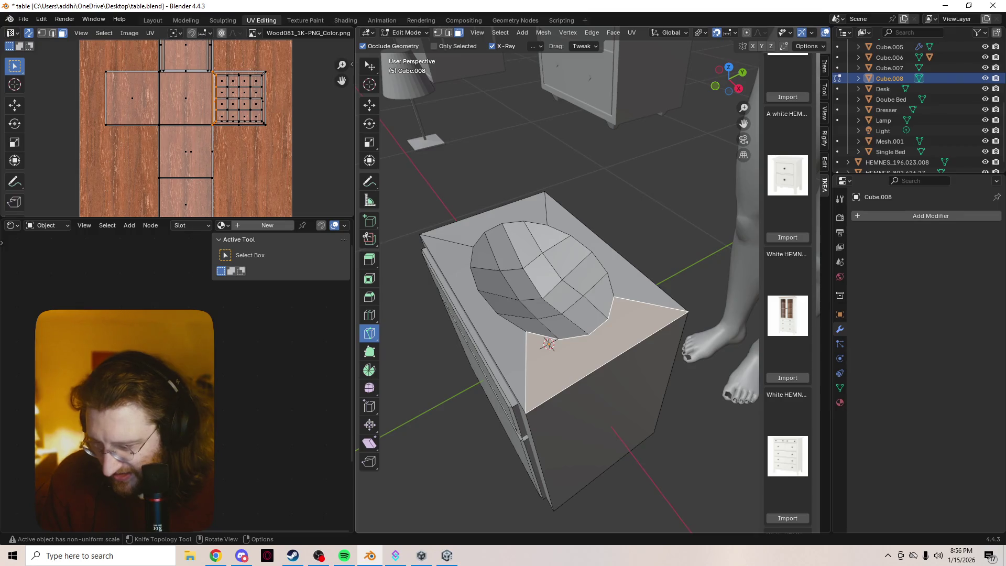
pyautogui.moveTo(548, 343); pyautogui.dragTo(583, 340, button='middle')
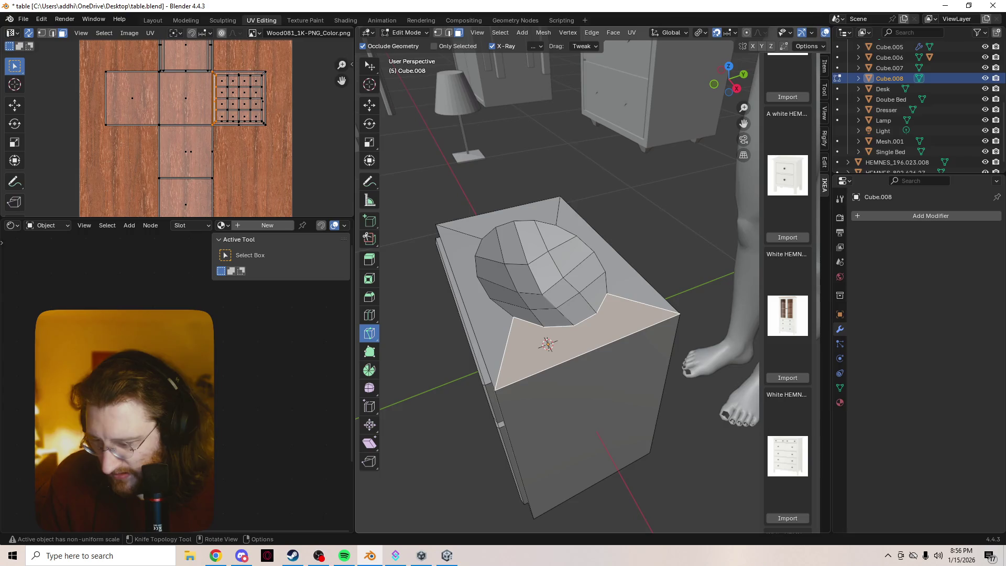
pyautogui.click(544, 327)
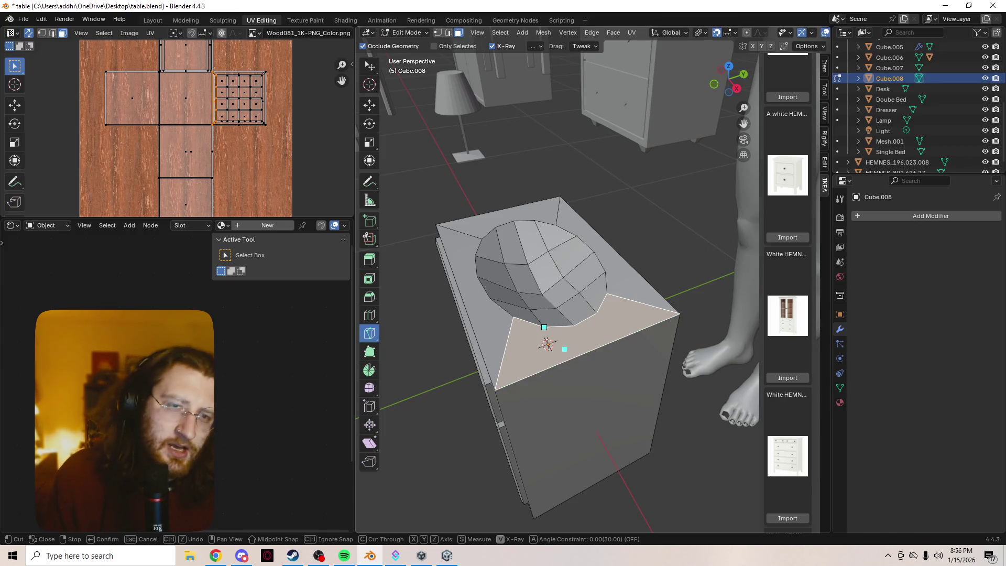
pyautogui.press('Escape')
# - Subdivide the front face and select the small faces at the basin rim
pyautogui.rightClick(532, 346)
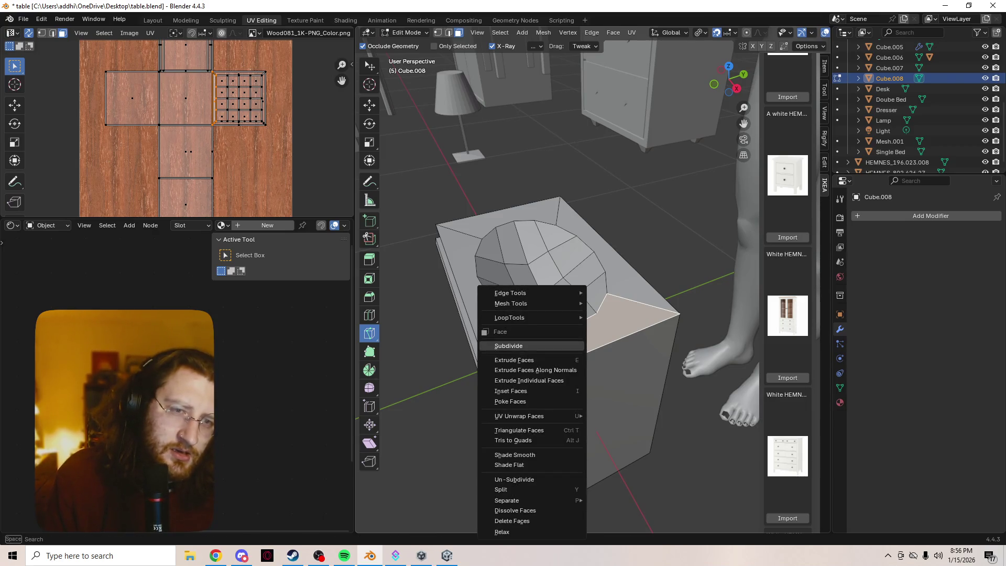
pyautogui.click(531, 346)
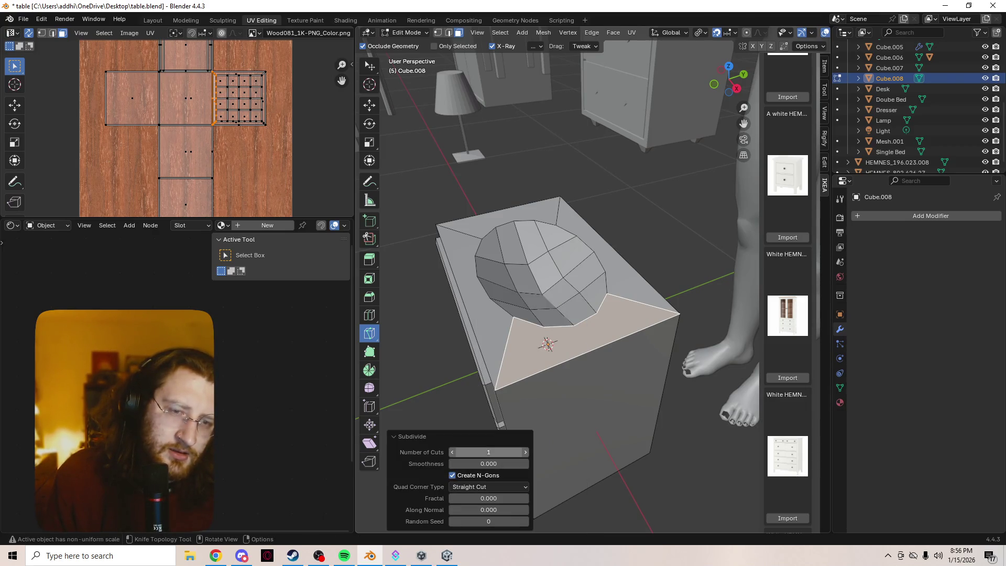
pyautogui.press('Tab')
pyautogui.press('Tab')
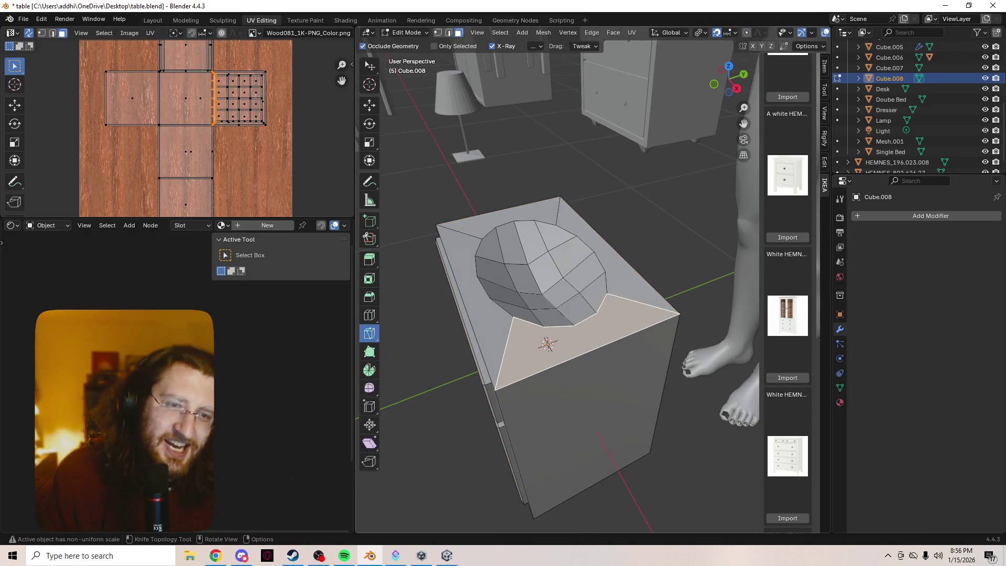
pyautogui.click(548, 344)
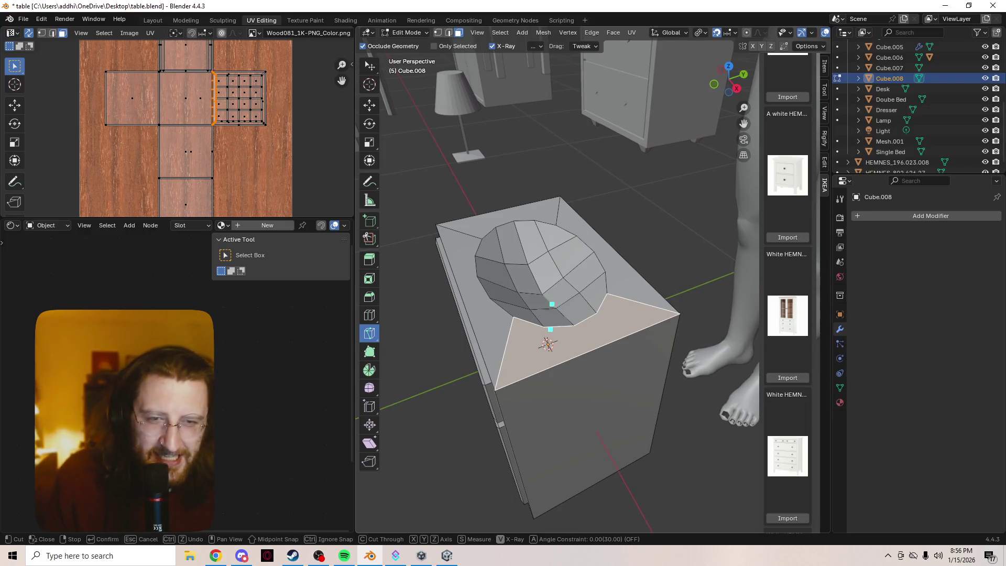
pyautogui.press('Escape')
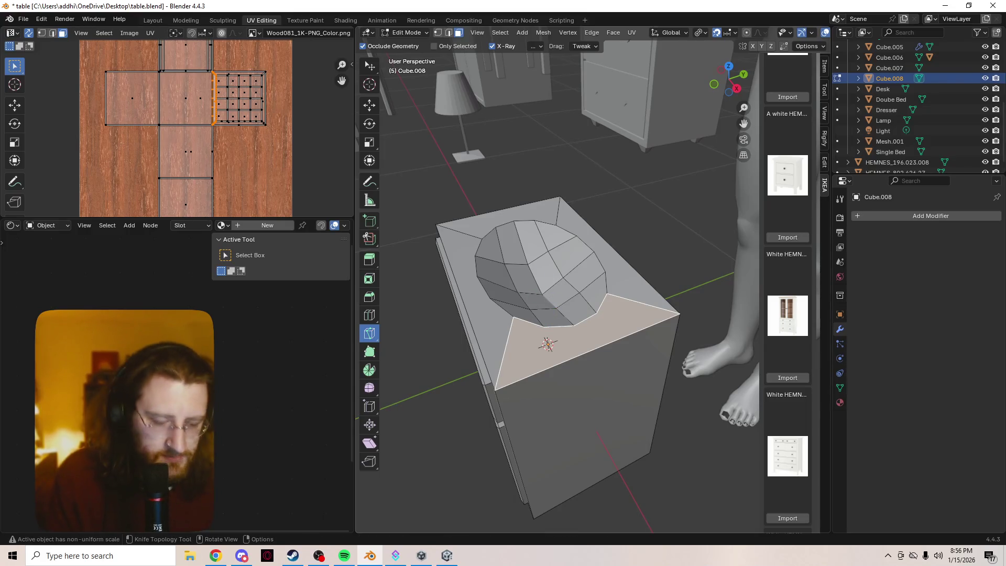
pyautogui.keyDown('shift'); pyautogui.click(566, 335); pyautogui.keyUp('shift')
pyautogui.keyDown('shift'); pyautogui.click(551, 318); pyautogui.keyUp('shift')
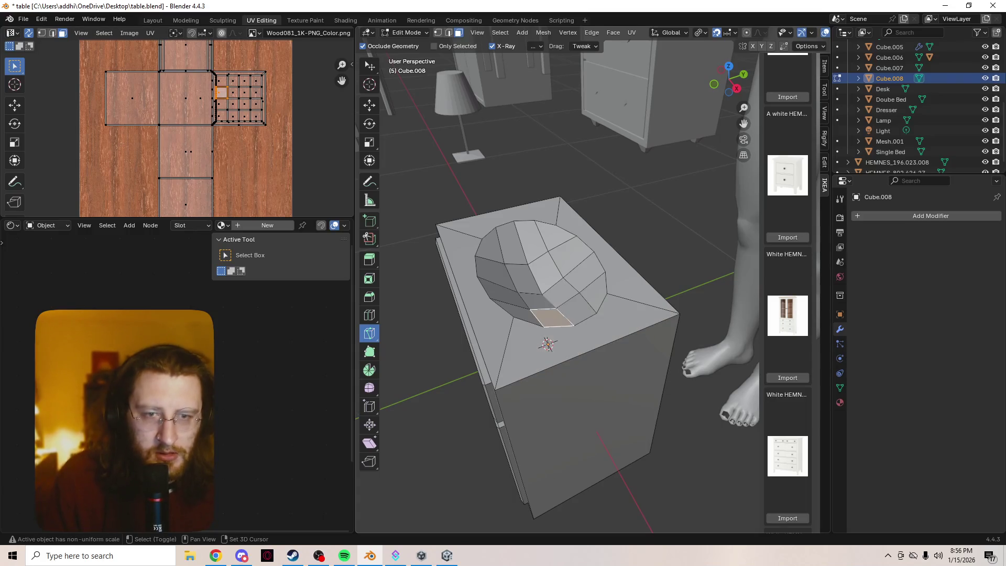
# - Knife cuts from the basin rim to the front and front-right edges, and confirm them
pyautogui.press('k')
pyautogui.click(544, 327)
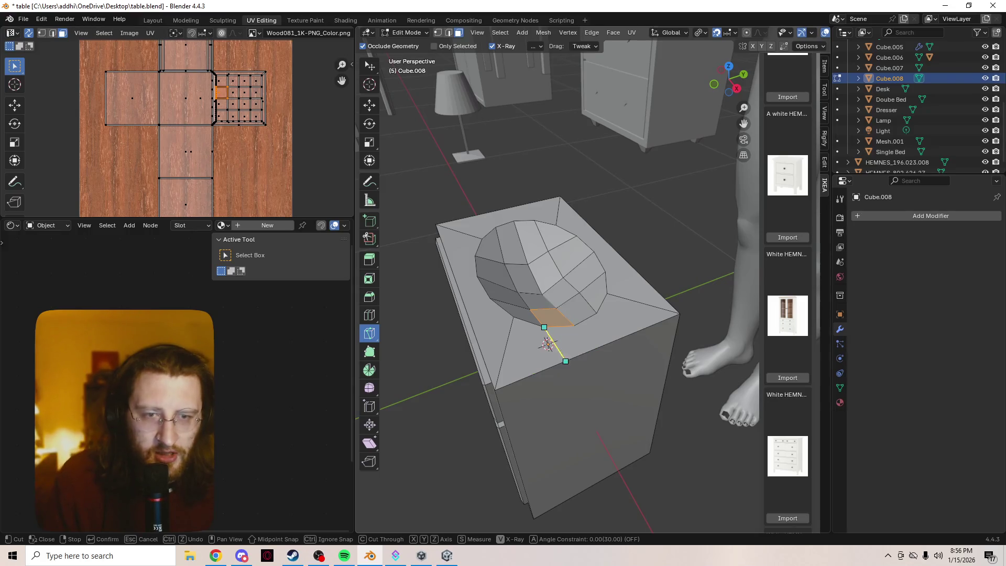
pyautogui.click(565, 361)
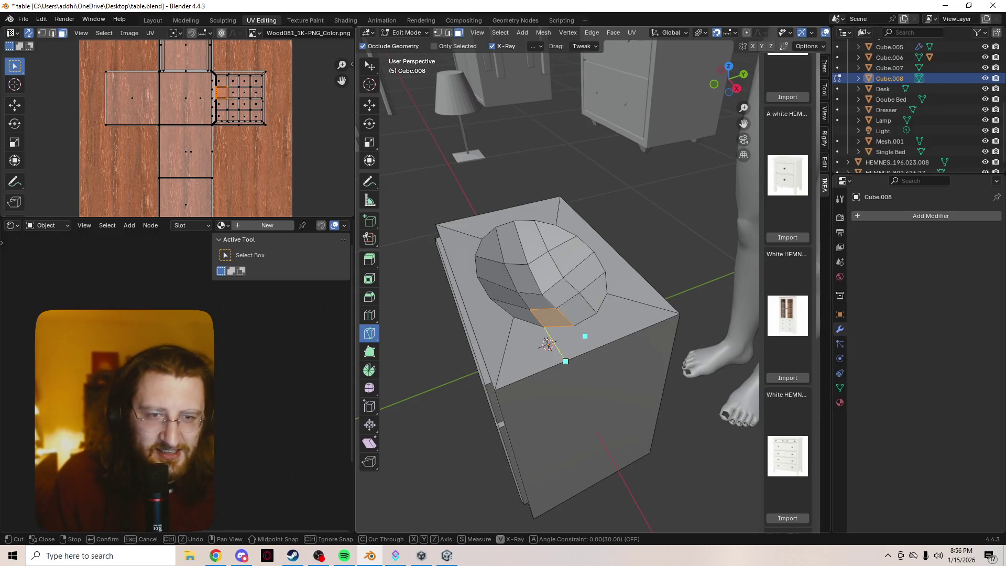
pyautogui.click(574, 326)
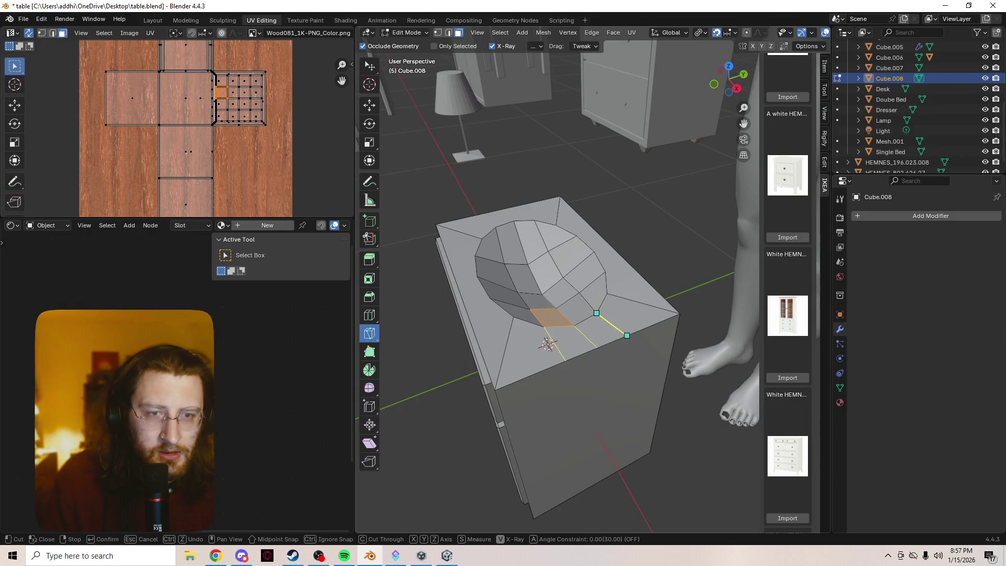
pyautogui.click(627, 335)
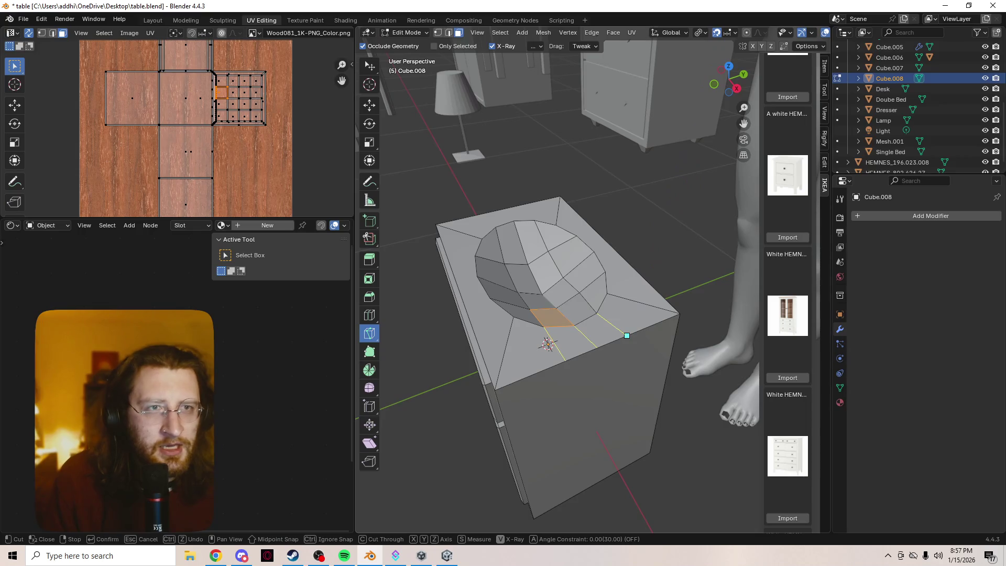
pyautogui.press('Return')
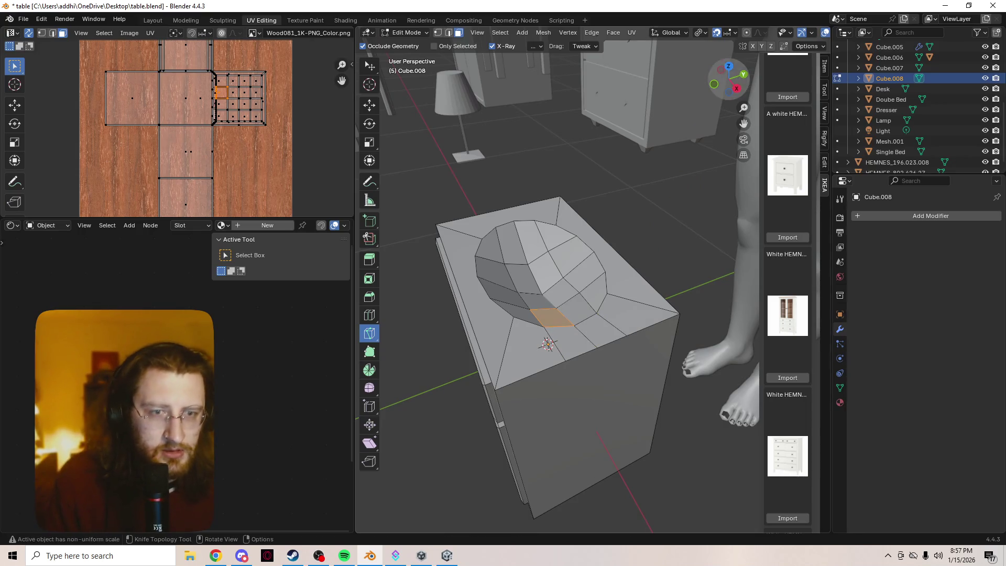
pyautogui.click(731, 32)
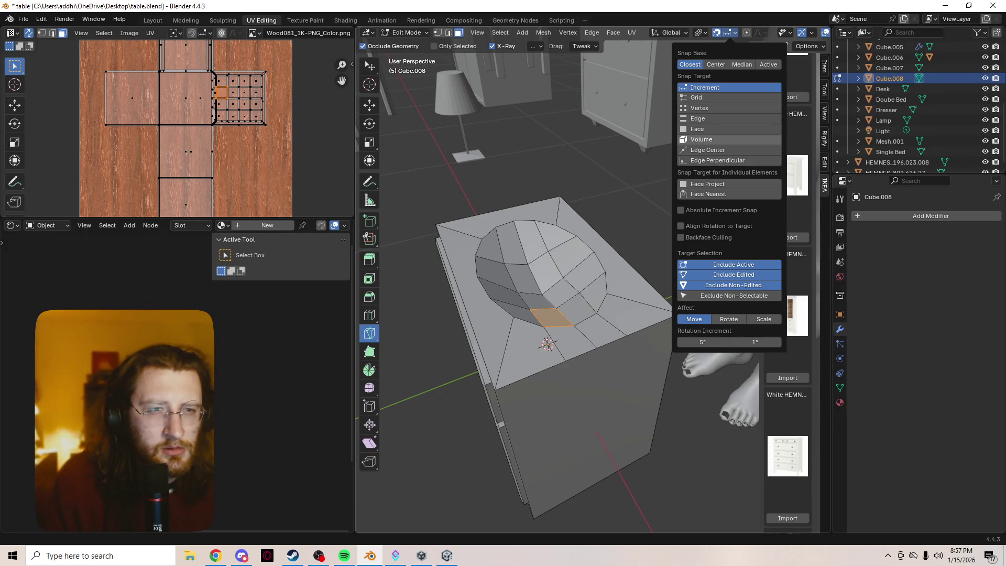
# - Set snapping to Grid and knife three top-to-bottom vertical cuts down the front face
pyautogui.click(697, 97)
pyautogui.moveTo(530, 335); pyautogui.dragTo(503, 324, button='middle')
pyautogui.press('k')
pyautogui.click(503, 323)
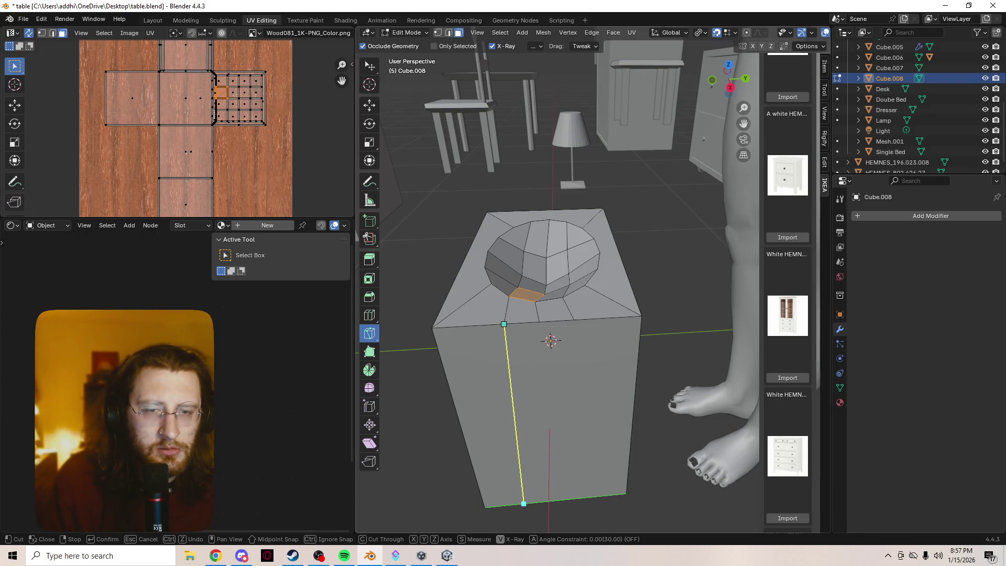
pyautogui.click(524, 503)
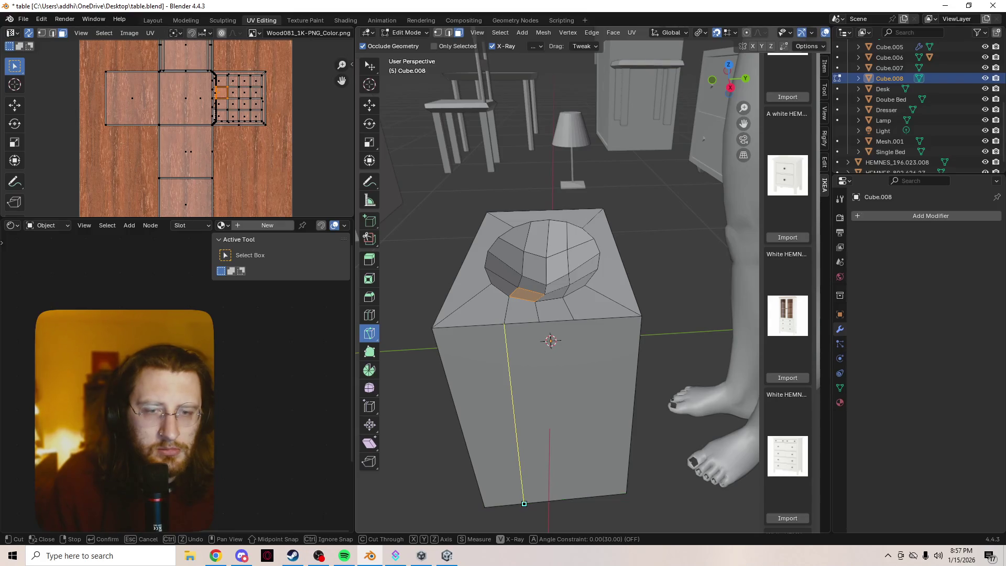
pyautogui.click(556, 501)
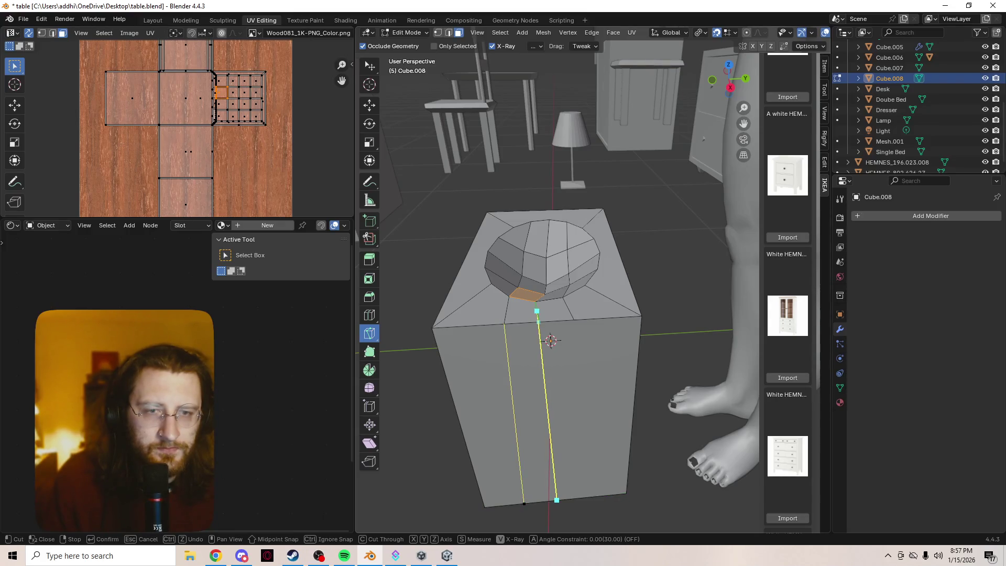
pyautogui.click(574, 320)
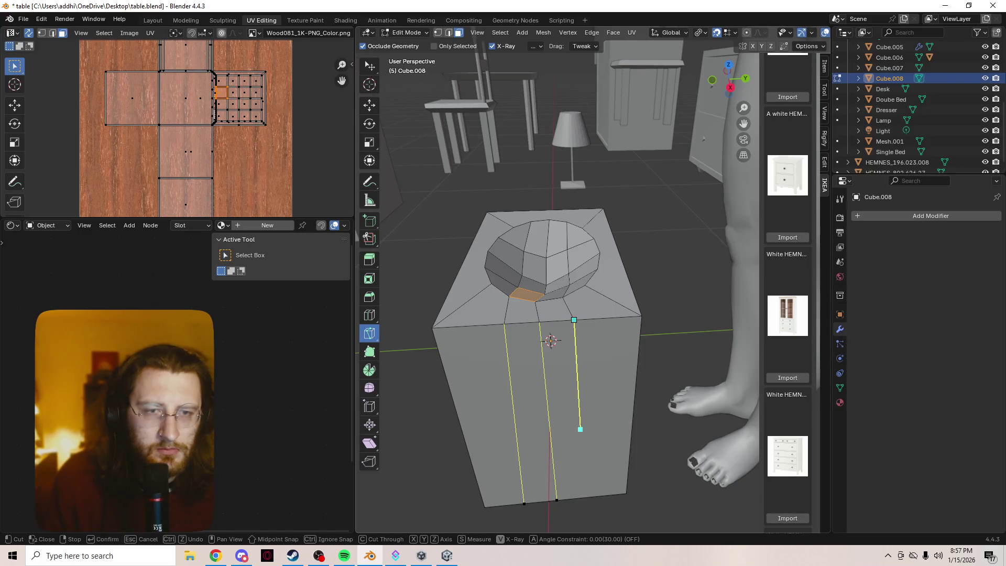
pyautogui.click(588, 497)
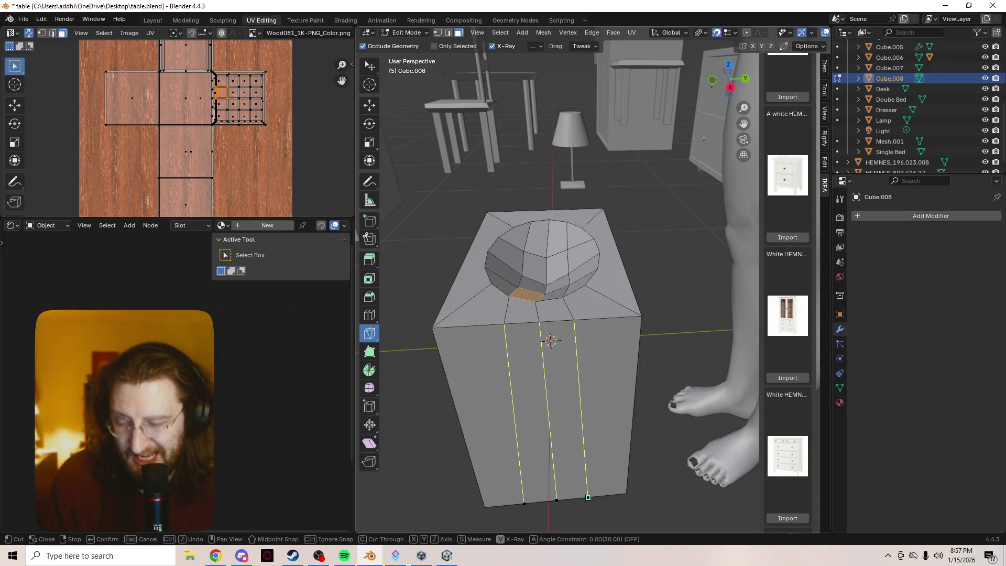
pyautogui.press('Return')
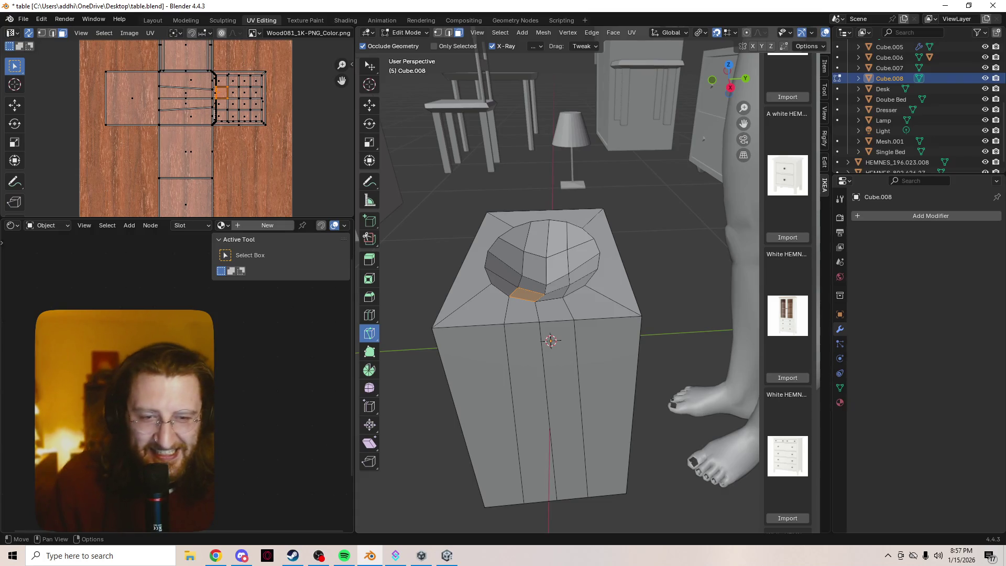
pyautogui.moveTo(555, 314)
pyautogui.mouseDown(button='middle')
pyautogui.moveTo(566, 210)
pyautogui.moveTo(545, 356)
pyautogui.moveTo(540, 230)
pyautogui.moveTo(545, 293)
pyautogui.moveTo(587, 272)
pyautogui.moveTo(589, 293)
pyautogui.mouseUp(button='middle')
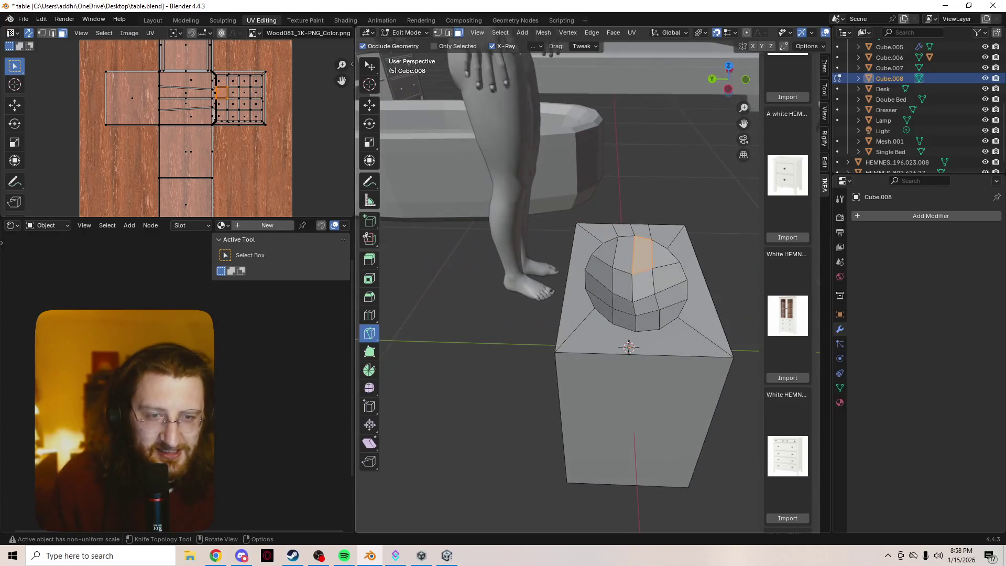
# - Knife three vertical cuts from the bottom edge up to the basin's vertices and confirm
pyautogui.click(612, 353)
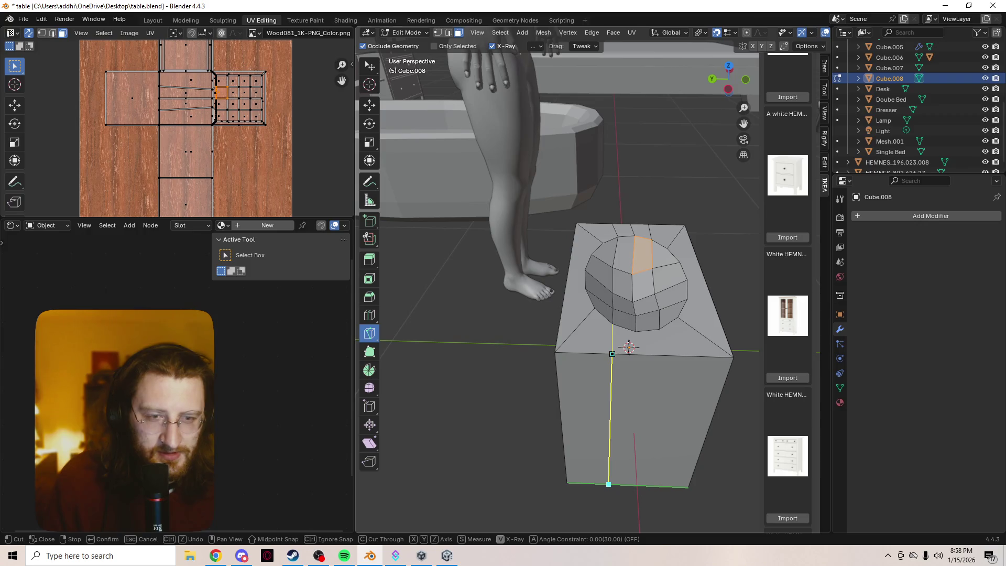
pyautogui.click(608, 484)
pyautogui.click(636, 332)
pyautogui.click(641, 355)
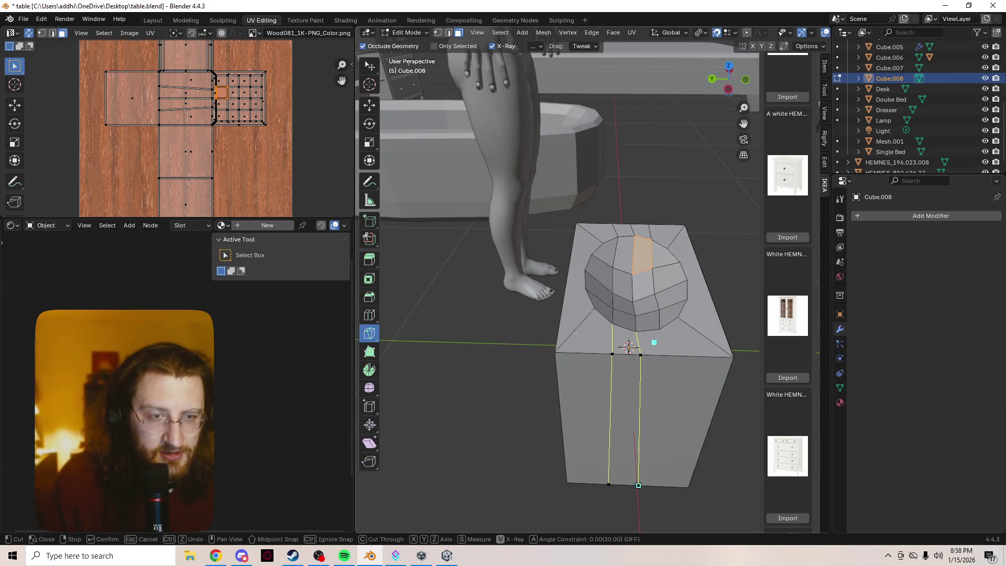
pyautogui.click(659, 329)
pyautogui.click(679, 356)
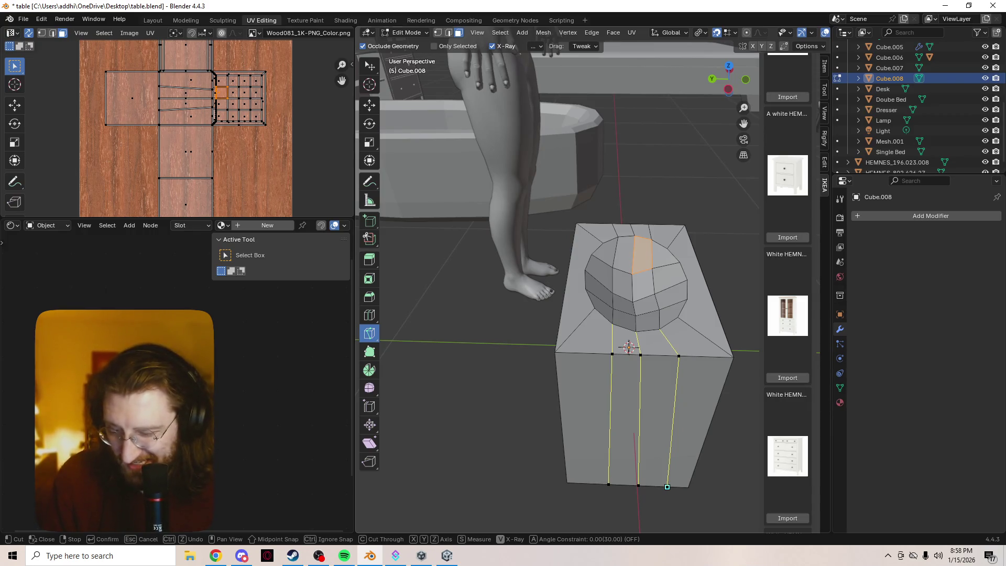
pyautogui.press('Return')
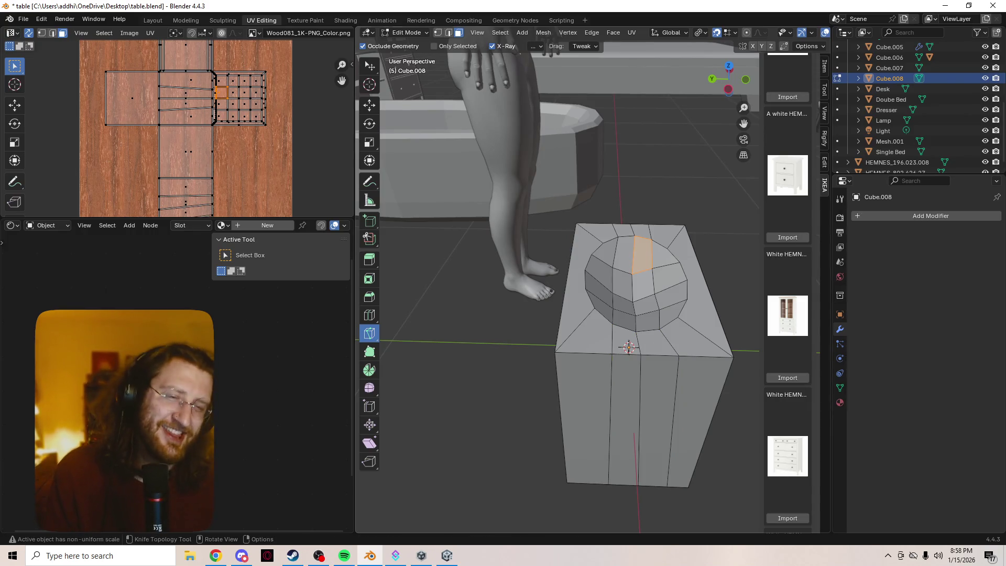
# - Switch to box selection, return to Object Mode and select the pedestal sink
pyautogui.moveTo(629, 348)
pyautogui.mouseDown(button='middle')
pyautogui.moveTo(584, 368)
pyautogui.moveTo(628, 326)
pyautogui.moveTo(622, 310)
pyautogui.moveTo(606, 312)
pyautogui.mouseUp(button='middle')
pyautogui.moveTo(576, 314)
pyautogui.mouseDown(button='middle')
pyautogui.moveTo(555, 398)
pyautogui.moveTo(628, 325)
pyautogui.moveTo(602, 357)
pyautogui.moveTo(556, 367)
pyautogui.mouseUp(button='middle')
pyautogui.scroll(4, 556, 367)
pyautogui.scroll(3, 556, 314)
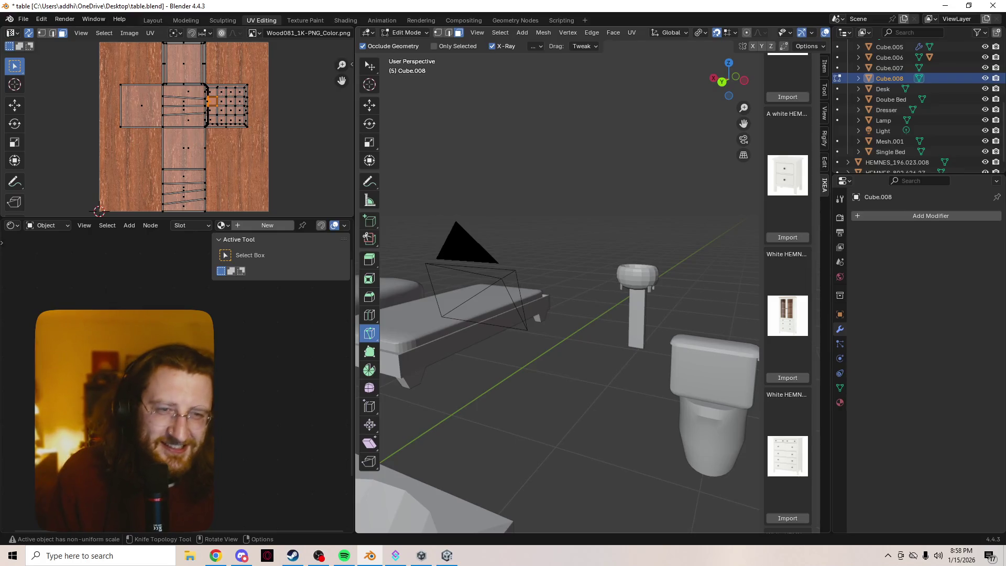
pyautogui.press('w')
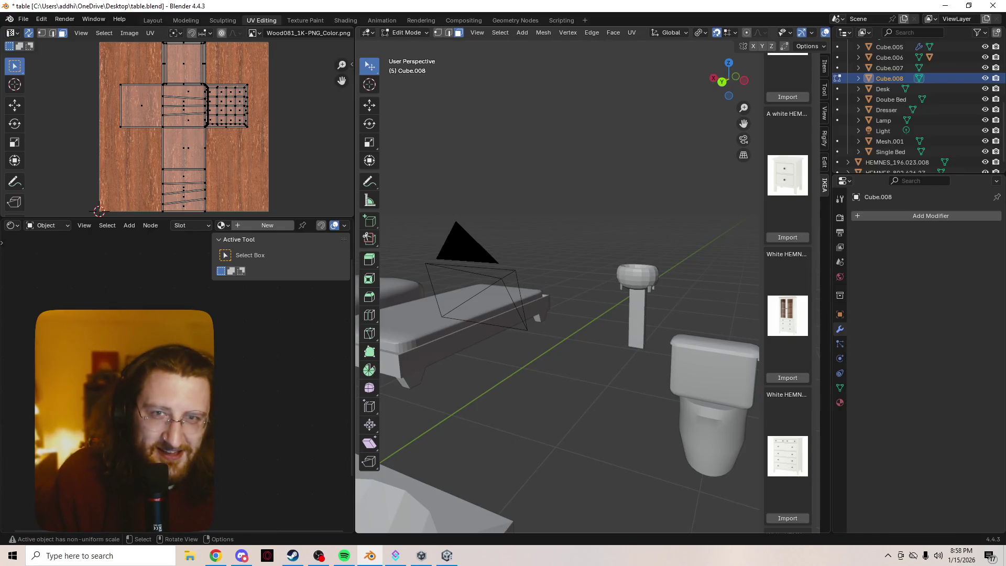
pyautogui.press('Tab')
pyautogui.click(637, 309)
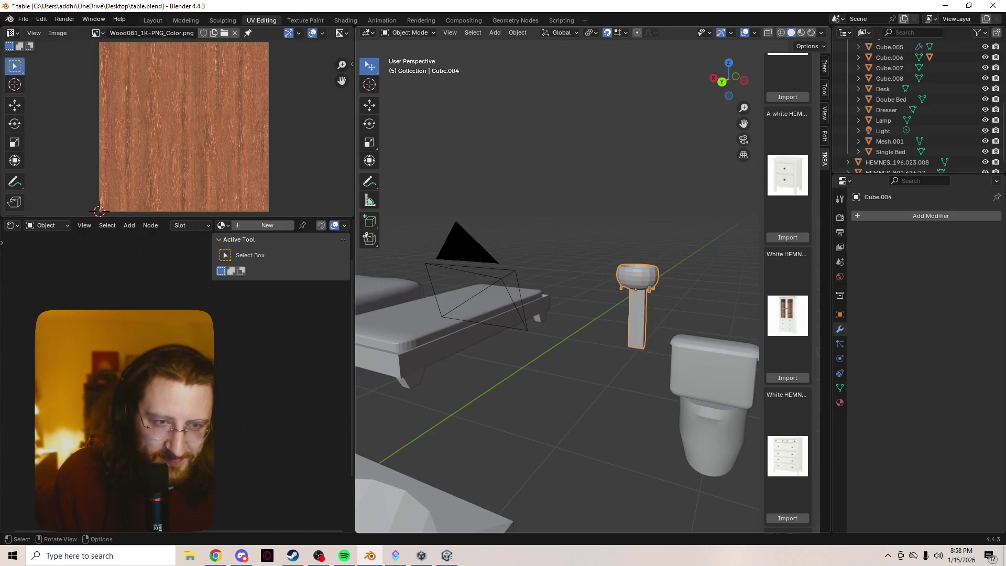
# - Frame the pedestal sink, then inspect the toilet and the Cube.006 box
pyautogui.press('KP_Decimal')
pyautogui.moveTo(636, 309)
pyautogui.mouseDown(button='middle')
pyautogui.moveTo(592, 377)
pyautogui.moveTo(592, 362)
pyautogui.mouseUp(button='middle')
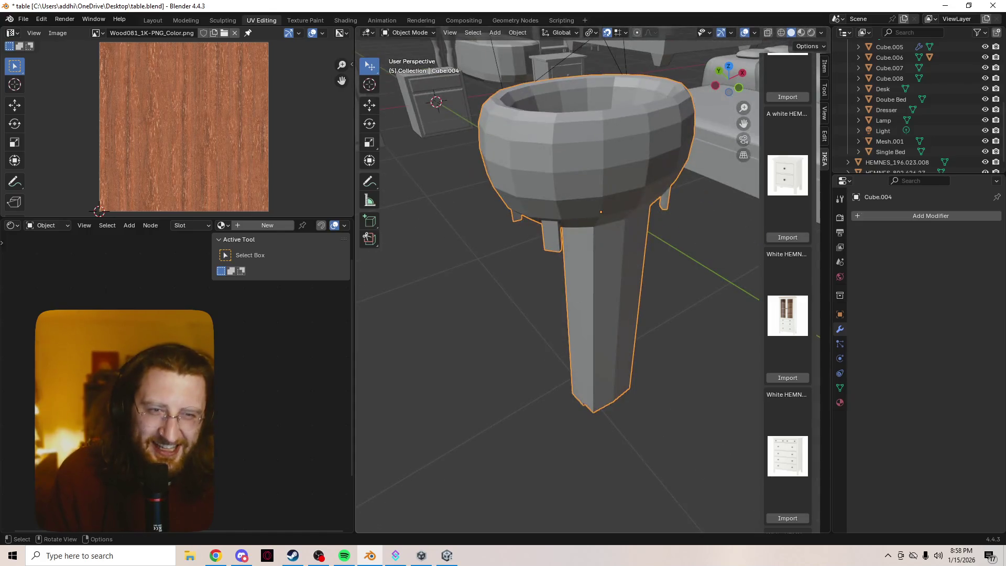
pyautogui.scroll(-5, 592, 315)
pyautogui.click(443, 246)
pyautogui.moveTo(443, 247)
pyautogui.keyDown('ctrl'); pyautogui.mouseDown(button='middle')
pyautogui.moveTo(443, 178)
pyautogui.moveTo(315, 199)
pyautogui.mouseUp(button='middle'); pyautogui.keyUp('ctrl')
pyautogui.moveTo(555, 283); pyautogui.dragTo(377, 285, button='middle')
pyautogui.click(574, 210)
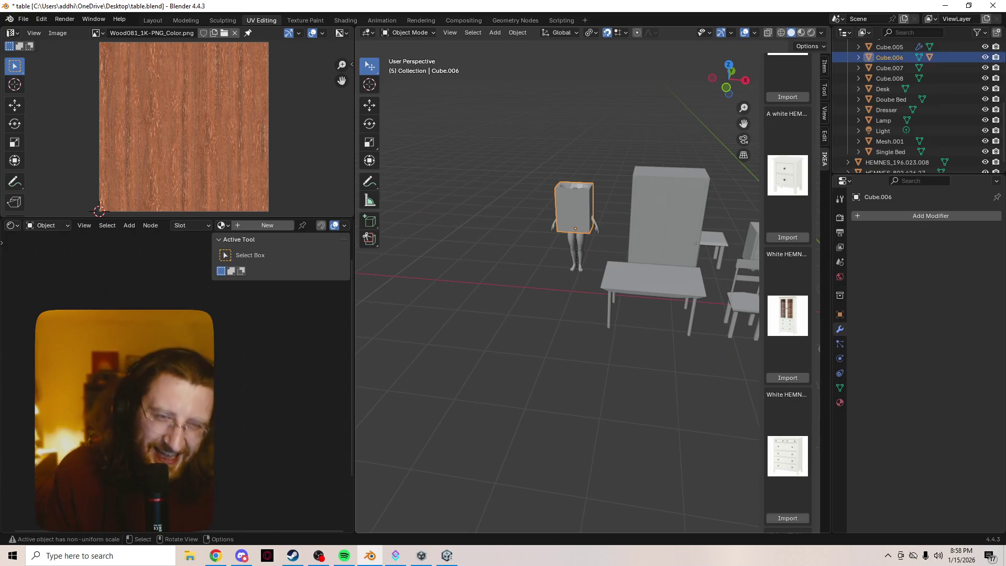
pyautogui.moveTo(555, 283); pyautogui.dragTo(493, 288, button='middle')
pyautogui.scroll(3, 556, 294)
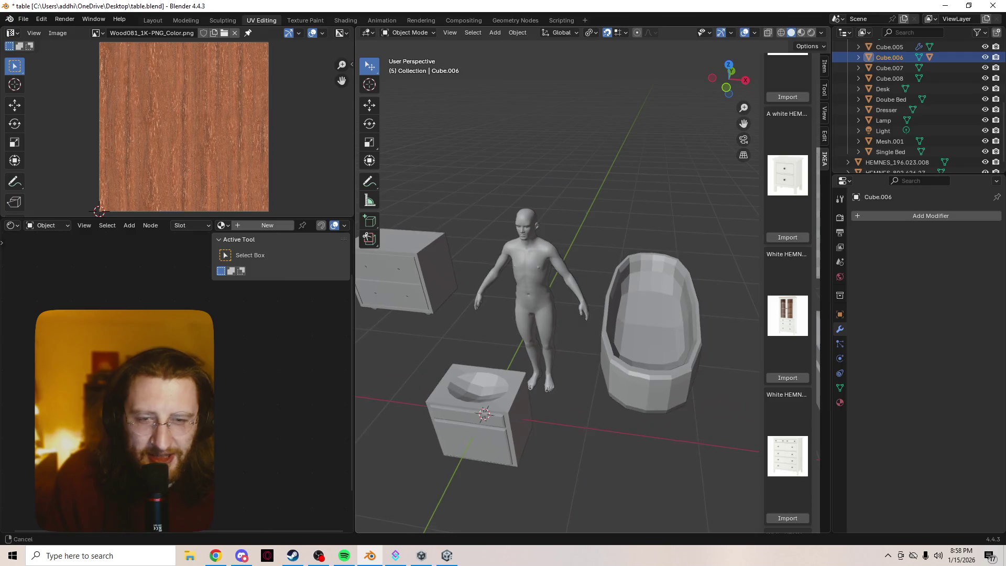
# - Select the Cube.008 sink cabinet, frame it and orbit to its opposite side
pyautogui.click(480, 404)
pyautogui.press('KP_Decimal')
pyautogui.moveTo(592, 283); pyautogui.dragTo(518, 285, button='middle')
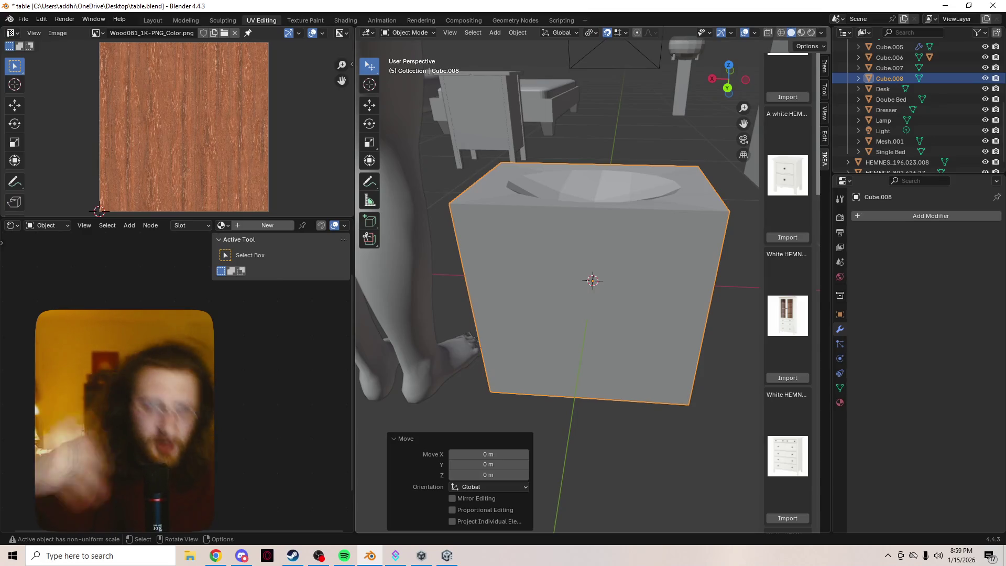
pyautogui.scroll(1, 557, 241)
# - In Edit Mode on the cabinet, knife a first cut from the basin rim to the front edge
pyautogui.moveTo(557, 241)
pyautogui.mouseDown(button='middle')
pyautogui.moveTo(548, 262)
pyautogui.moveTo(559, 304)
pyautogui.mouseUp(button='middle')
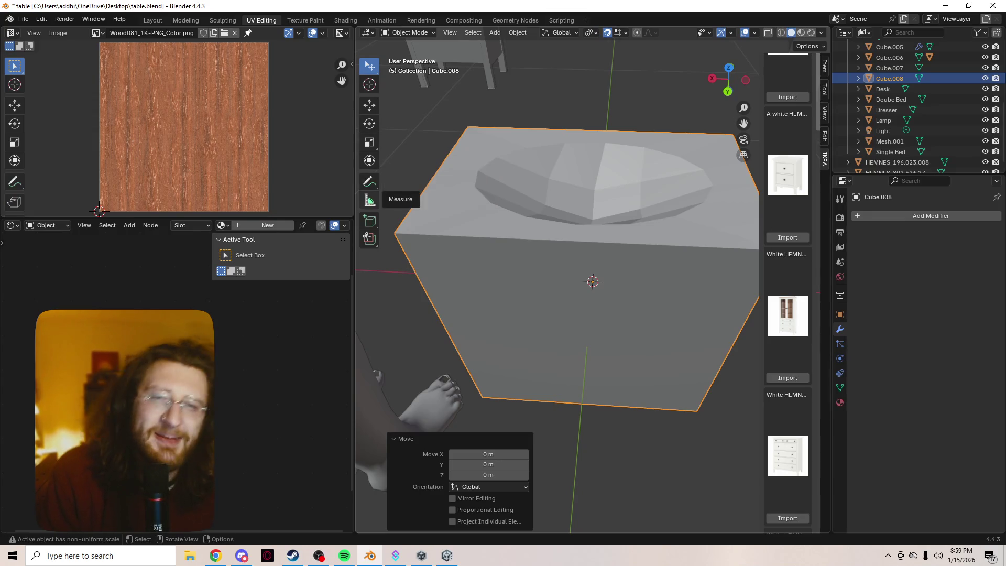
pyautogui.press('Tab')
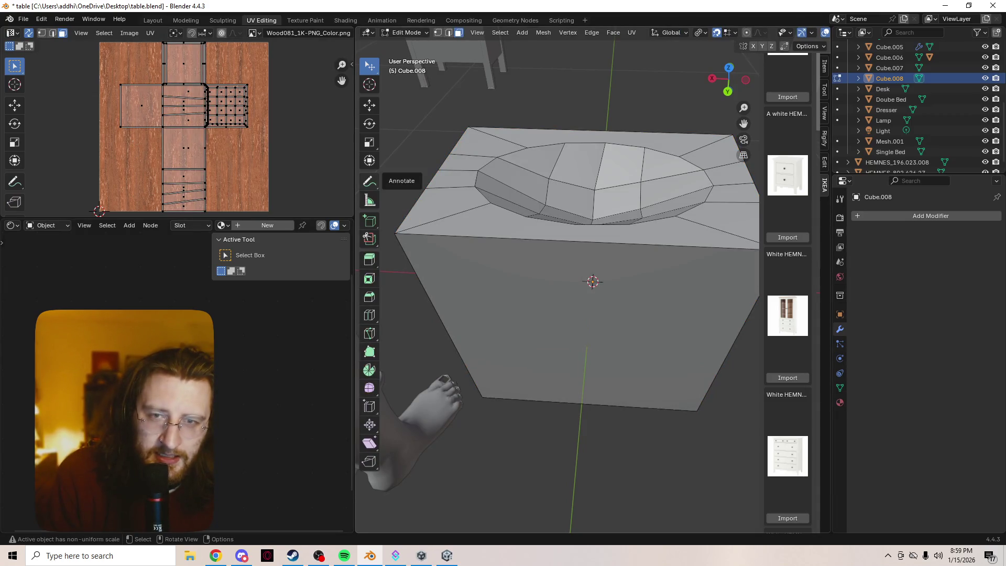
pyautogui.press('k')
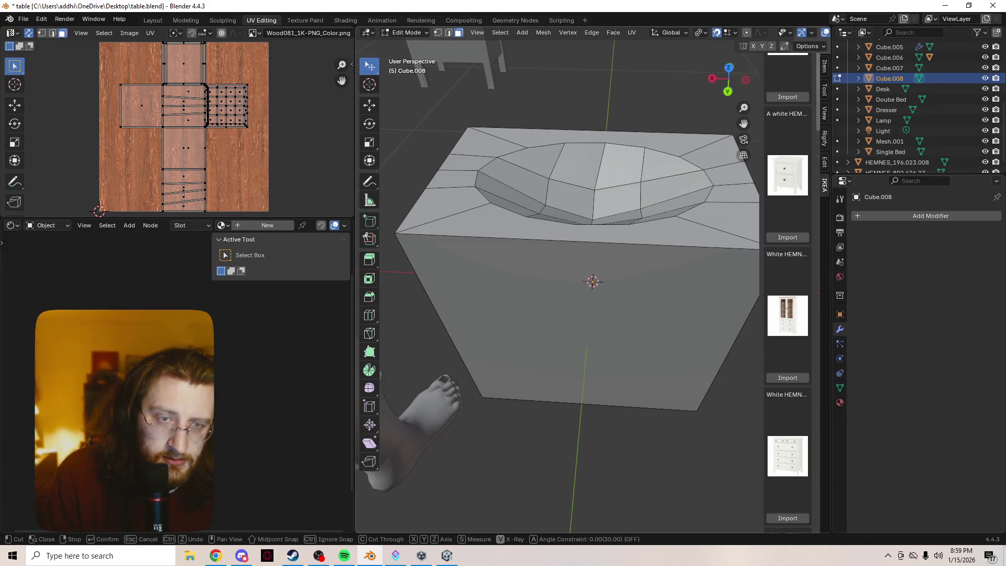
pyautogui.moveTo(589, 224); pyautogui.dragTo(600, 276, button='middle')
pyautogui.click(576, 310)
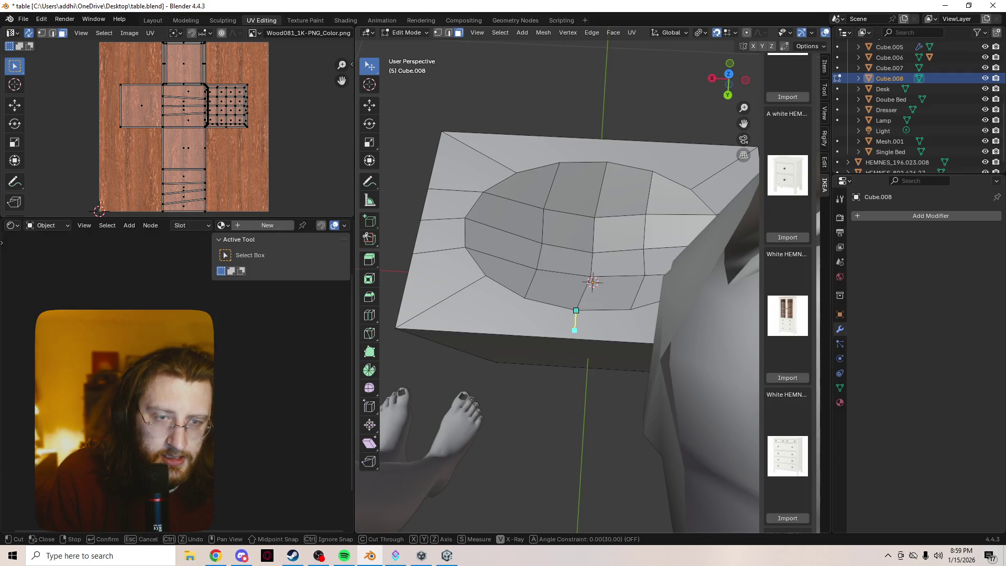
pyautogui.press('y')
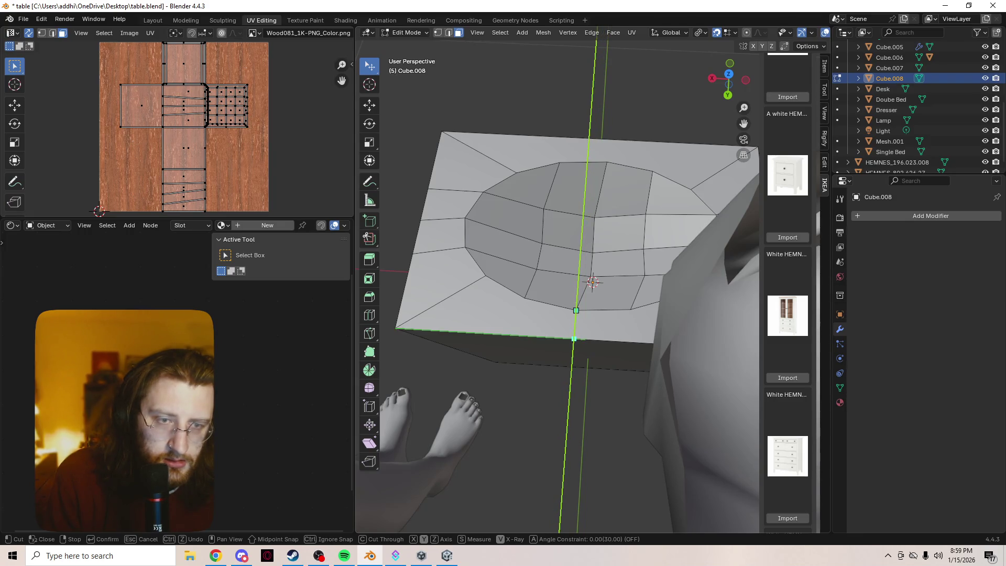
pyautogui.click(574, 339)
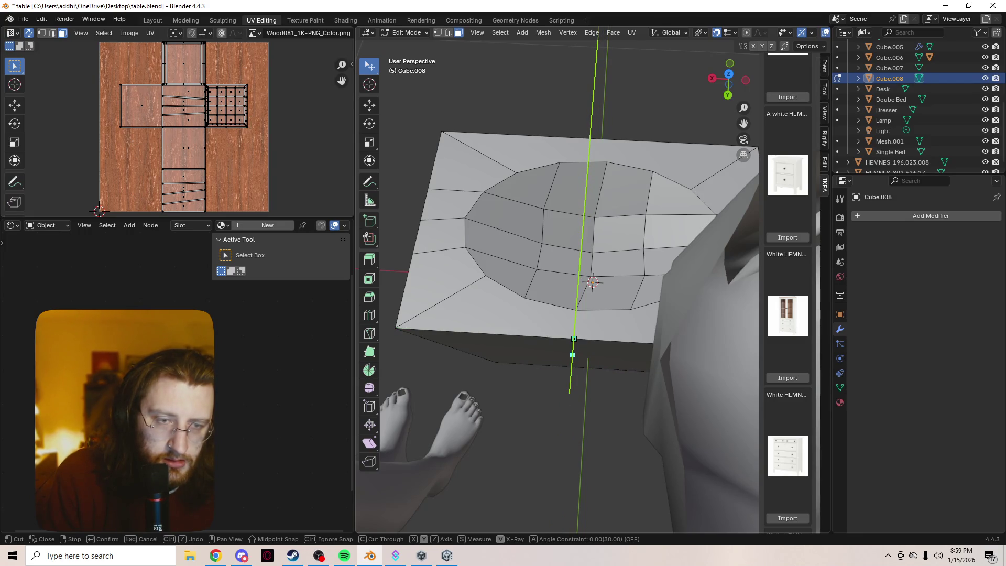
pyautogui.press('z')
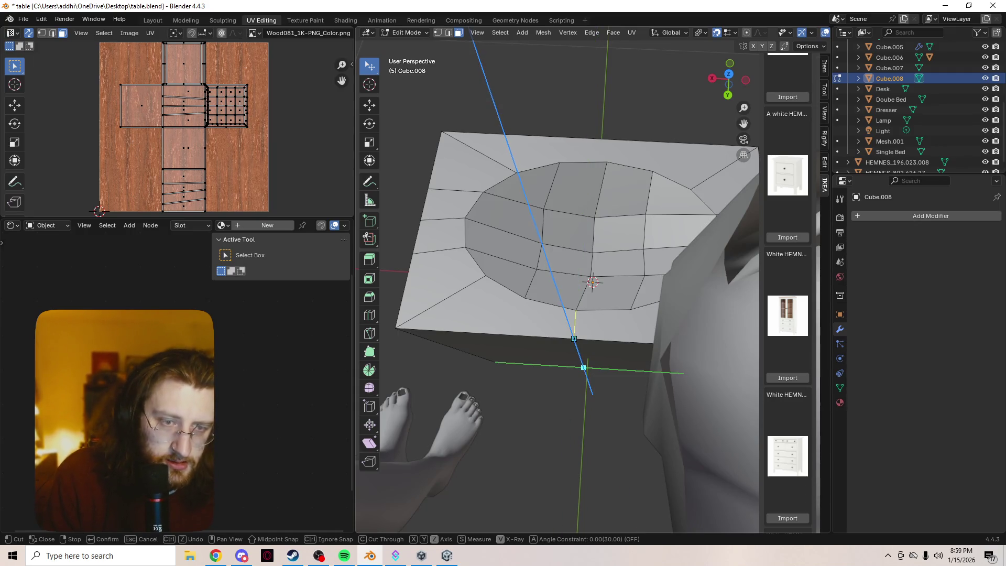
# - Knife a second Z-constrained cut from the front top edge down to the bottom edge
pyautogui.moveTo(584, 368); pyautogui.dragTo(586, 307, button='middle')
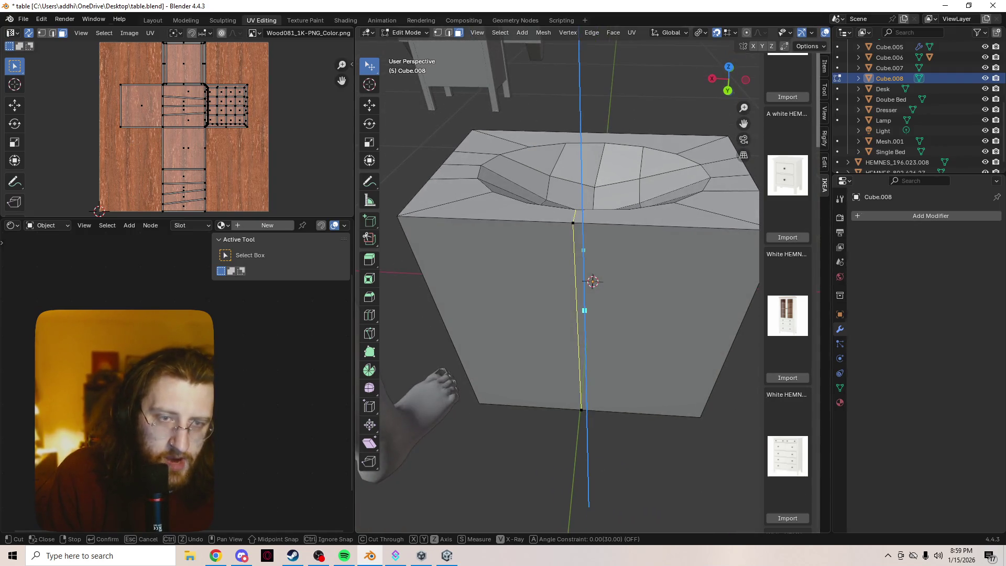
pyautogui.moveTo(583, 232)
pyautogui.mouseDown(button='middle')
pyautogui.moveTo(602, 263)
pyautogui.moveTo(595, 267)
pyautogui.mouseUp(button='middle')
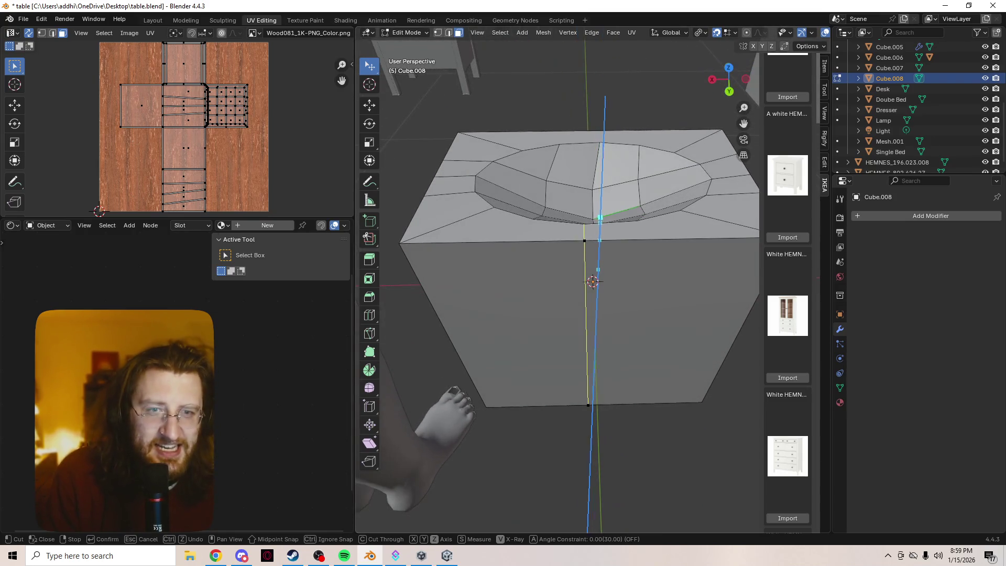
pyautogui.click(533, 219)
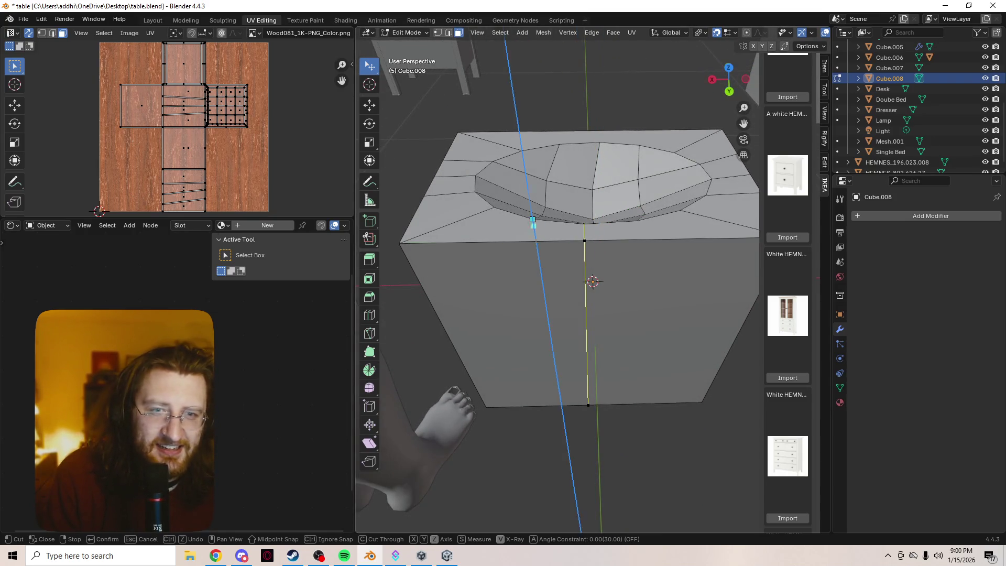
pyautogui.press('y')
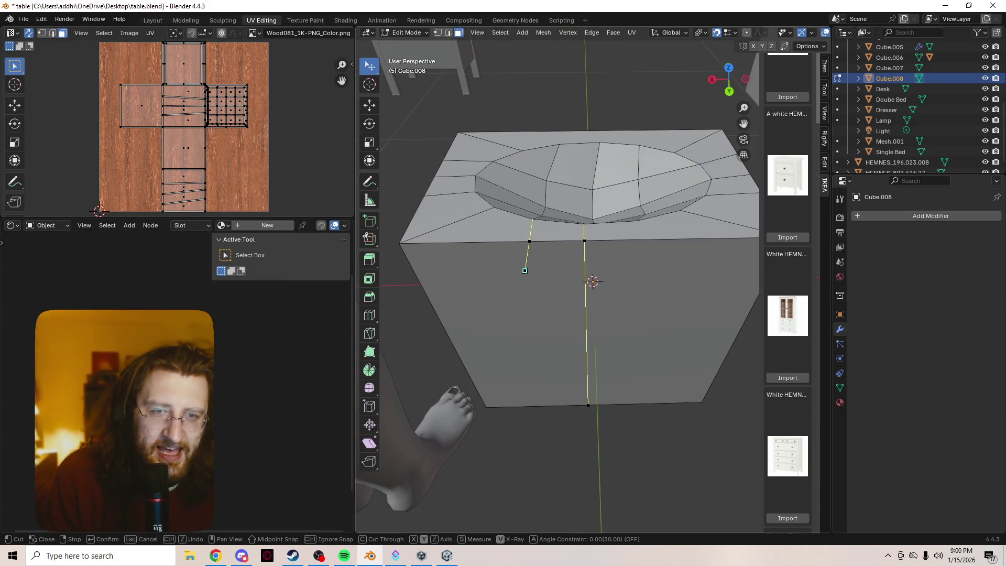
pyautogui.press('z')
pyautogui.click(552, 406)
pyautogui.press('z')
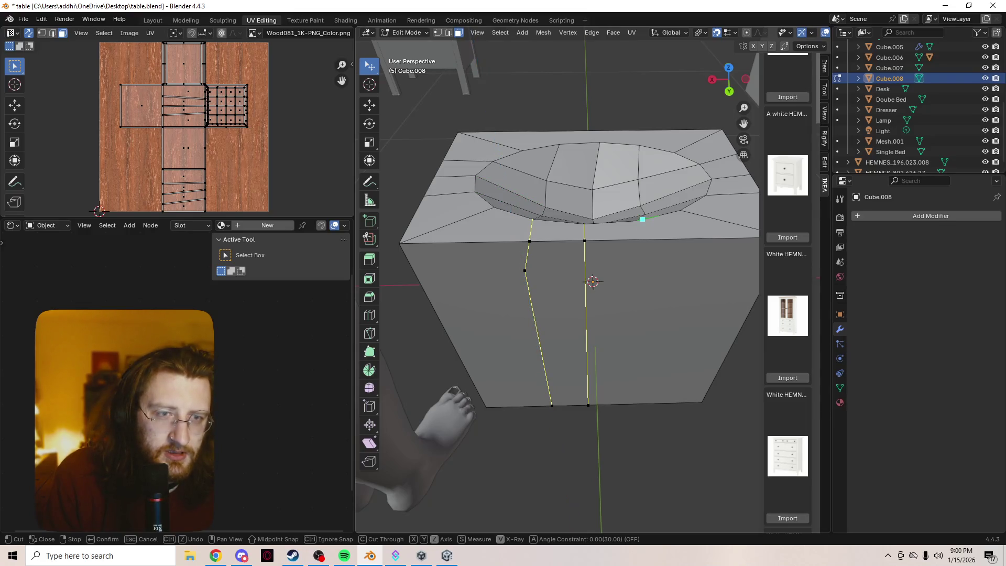
# - Knife a third vertical cut from the basin rim down the front face
pyautogui.click(636, 221)
pyautogui.press('z')
pyautogui.press('y')
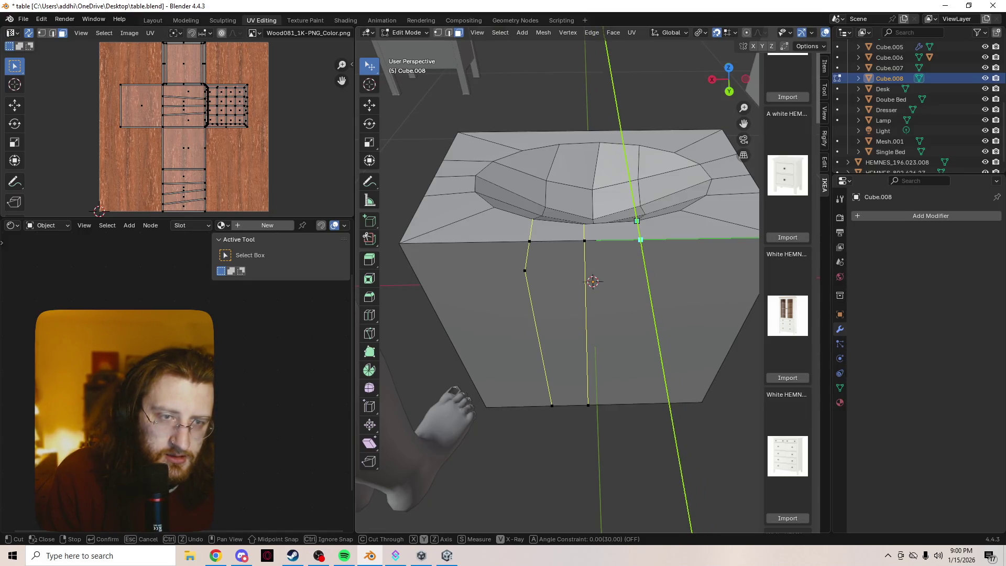
pyautogui.press('z')
pyautogui.click(619, 399)
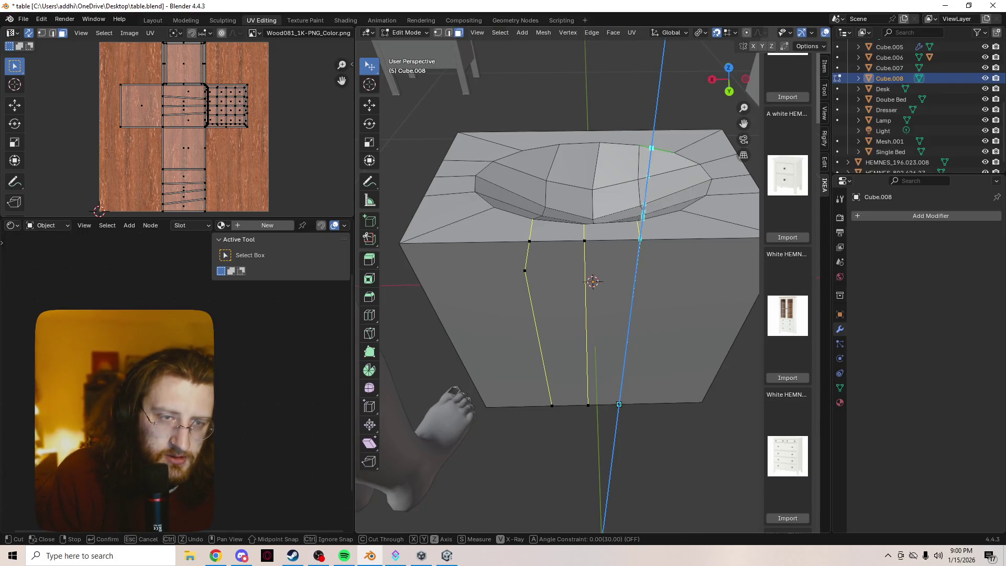
pyautogui.moveTo(619, 398)
pyautogui.mouseDown(button='middle')
pyautogui.moveTo(621, 428)
pyautogui.moveTo(541, 252)
pyautogui.mouseUp(button='middle')
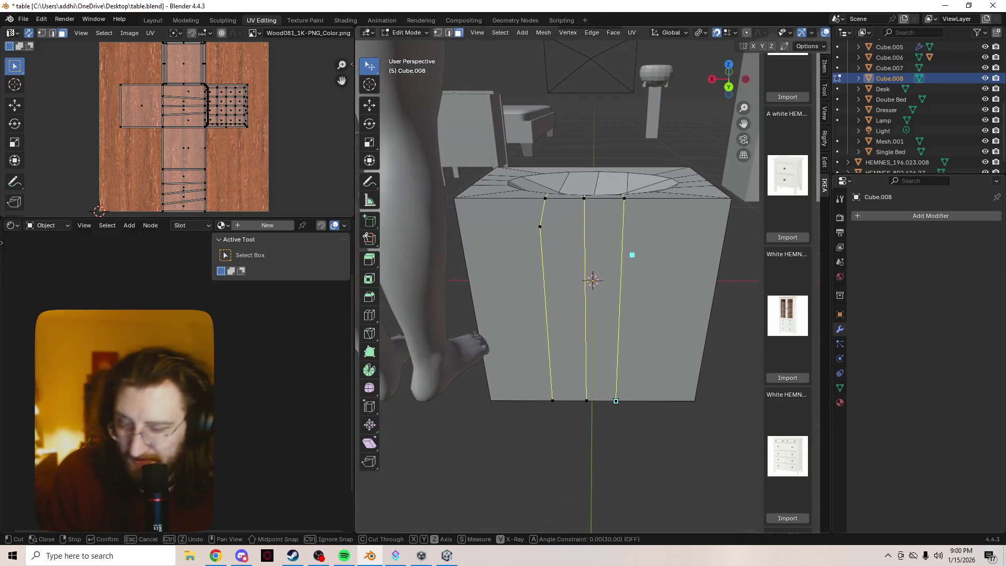
pyautogui.moveTo(633, 256); pyautogui.dragTo(548, 243, button='middle')
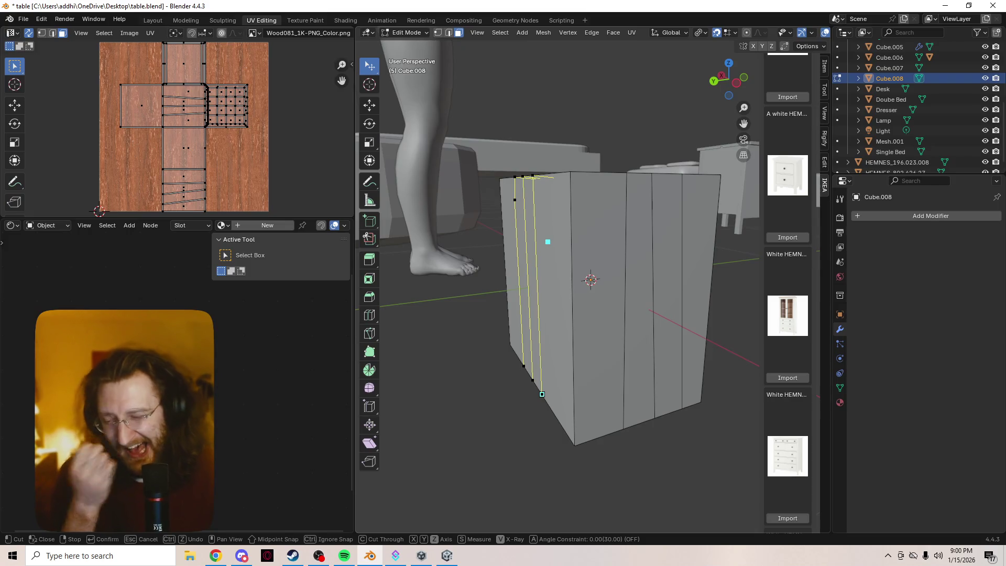
pyautogui.scroll(1, 555, 196)
# - Check the three pending knife cuts from the side and front, then confirm them as edges
pyautogui.moveTo(553, 185)
pyautogui.mouseDown(button='middle')
pyautogui.moveTo(599, 294)
pyautogui.moveTo(456, 166)
pyautogui.moveTo(485, 237)
pyautogui.moveTo(518, 220)
pyautogui.moveTo(576, 252)
pyautogui.moveTo(620, 213)
pyautogui.moveTo(675, 225)
pyautogui.moveTo(606, 175)
pyautogui.moveTo(660, 360)
pyautogui.moveTo(693, 332)
pyautogui.mouseUp(button='middle')
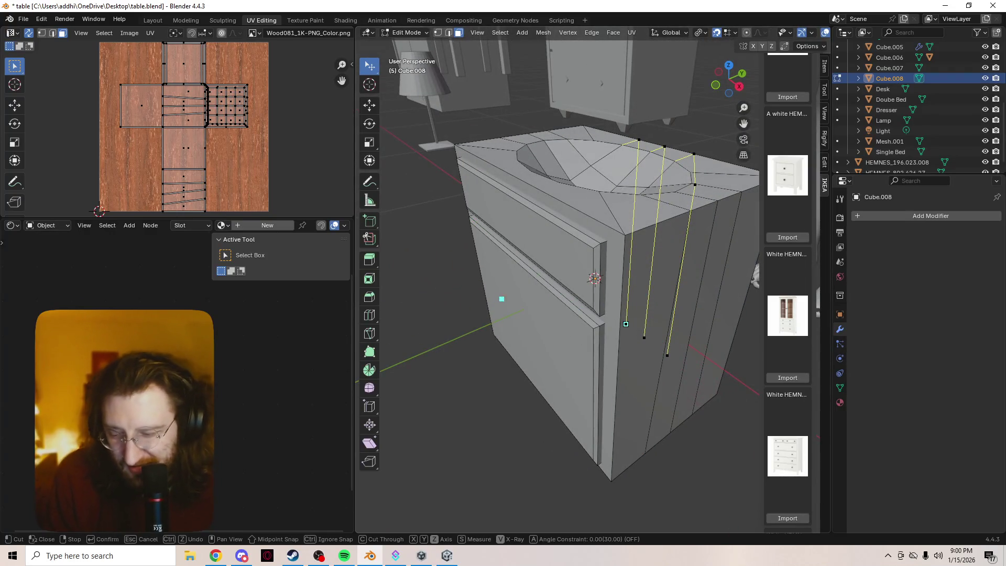
pyautogui.moveTo(629, 297); pyautogui.dragTo(503, 260, button='middle')
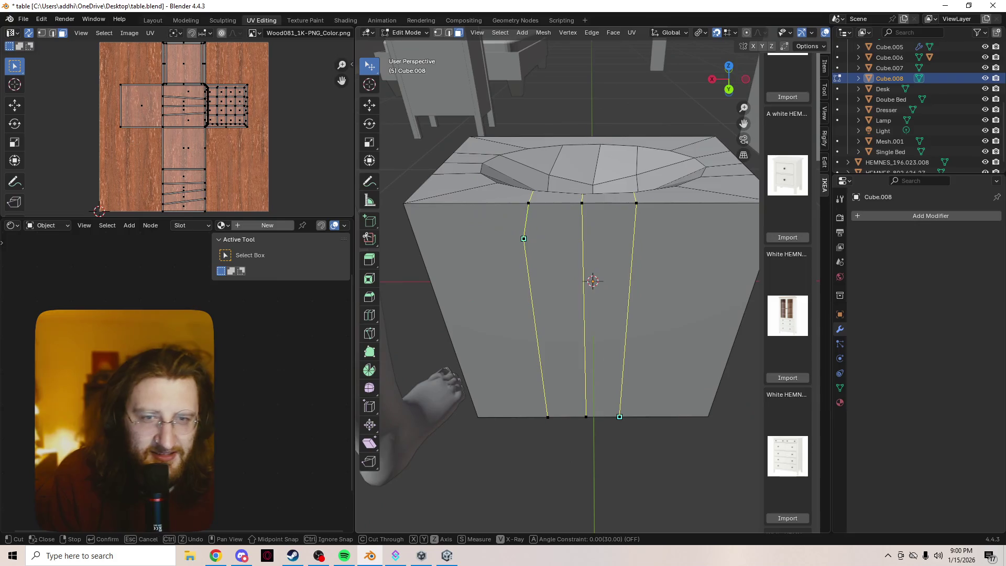
pyautogui.scroll(-2, 524, 239)
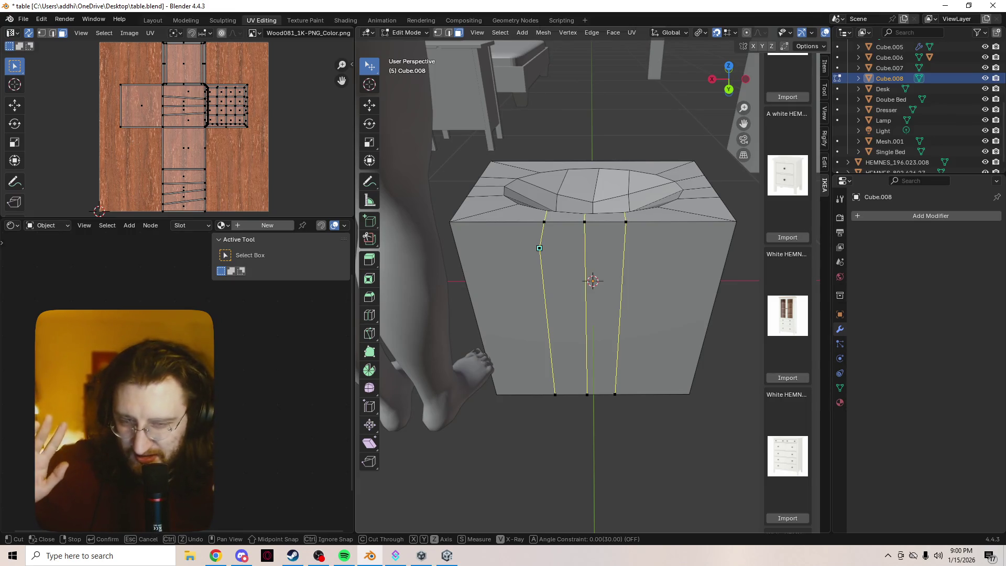
pyautogui.press('Return')
pyautogui.scroll(5, 539, 248)
pyautogui.press('Tab')
pyautogui.press('Tab')
pyautogui.press('1')
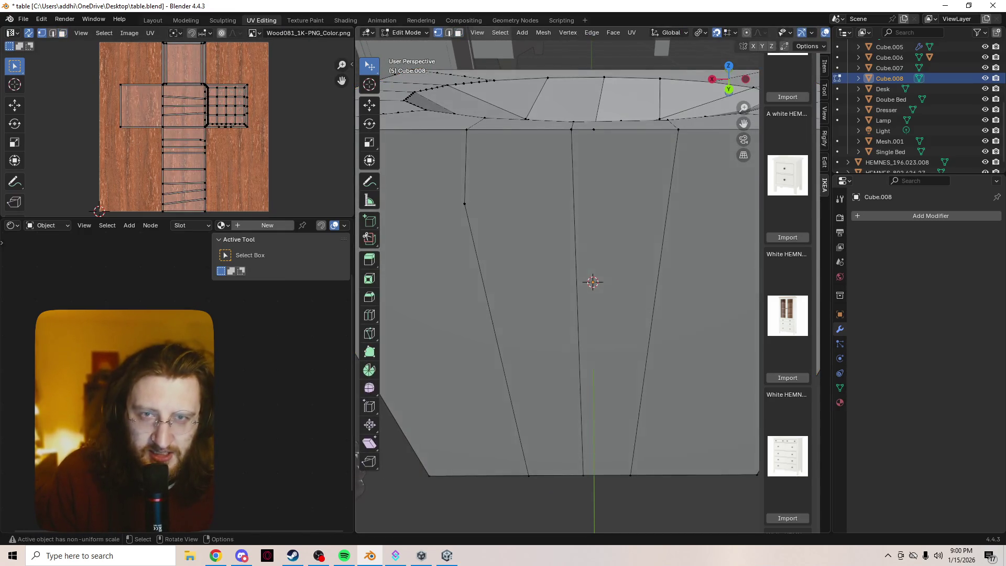
pyautogui.click(465, 204)
pyautogui.press('x')
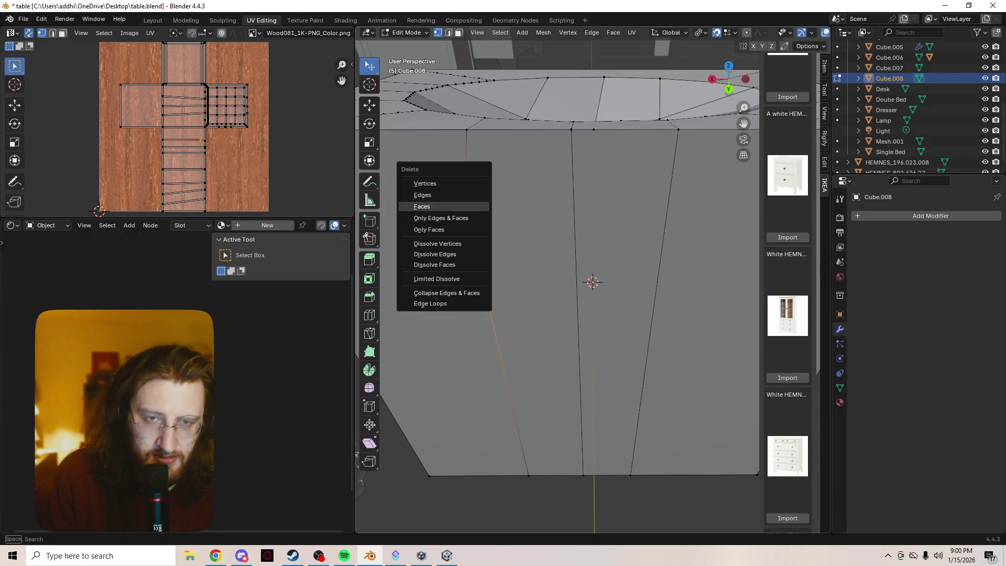
pyautogui.press('Up')
pyautogui.press('Up')
pyautogui.press('Return')
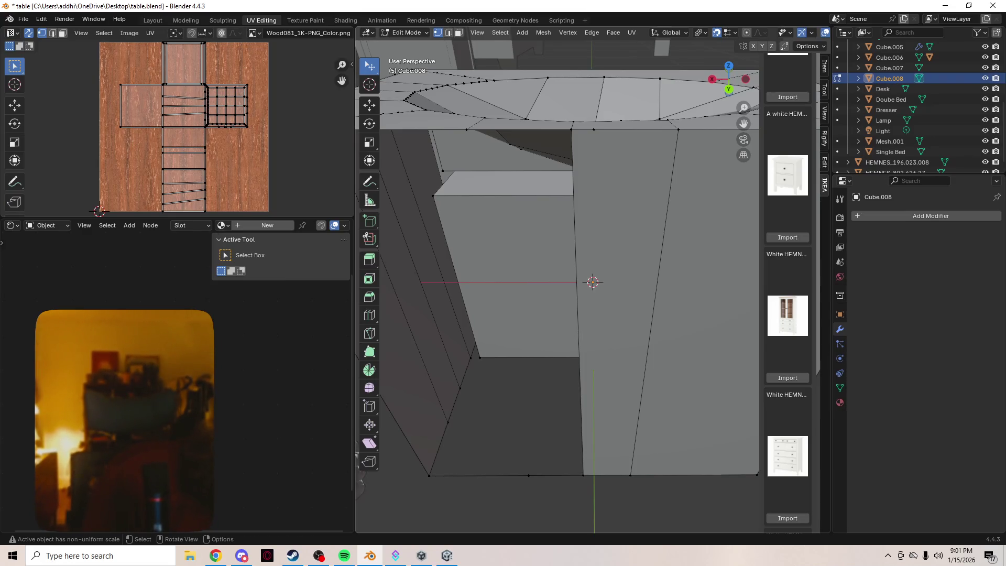
pyautogui.hotkey('ctrl', 'z')
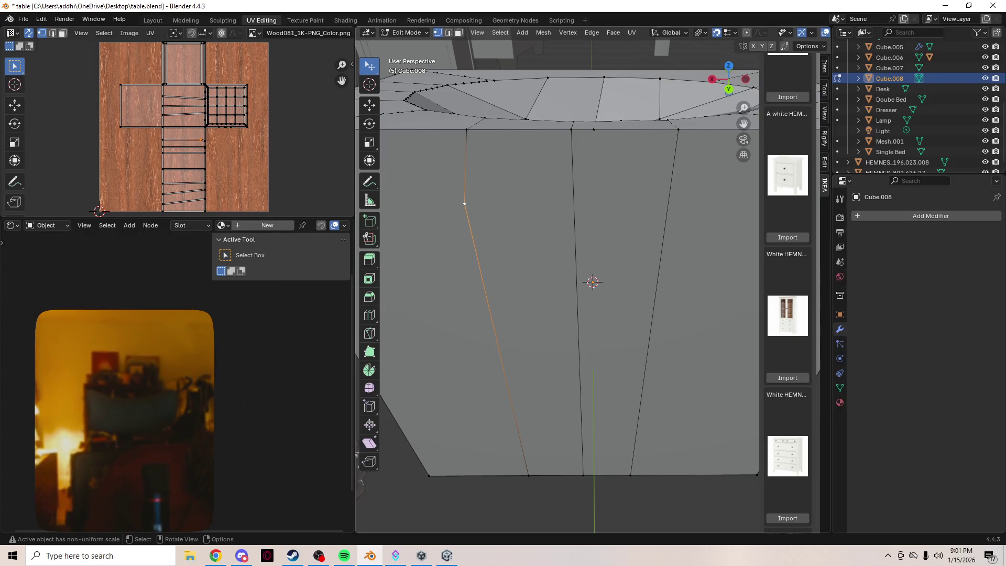
pyautogui.press('ctrl')
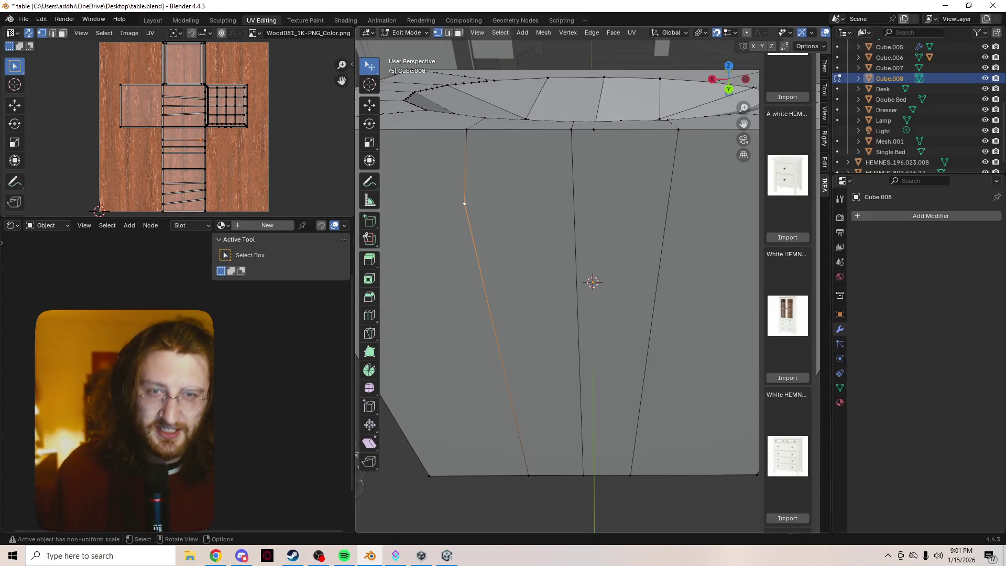
pyautogui.keyDown('shift'); pyautogui.click(466, 129); pyautogui.keyUp('shift')
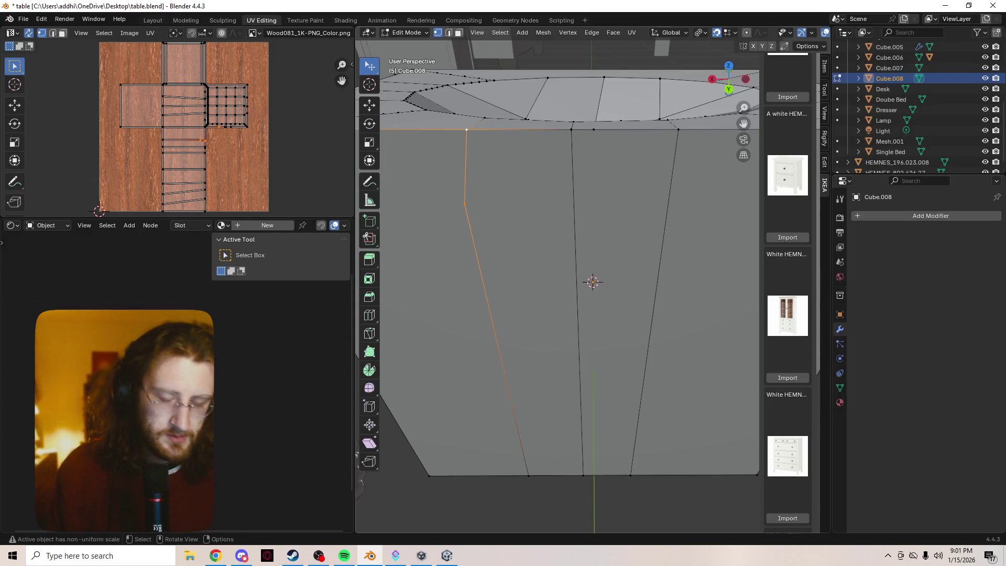
# - Merge the bend vertex into the top rim vertex and a stray top-front vertex, both At Last
pyautogui.press('m')
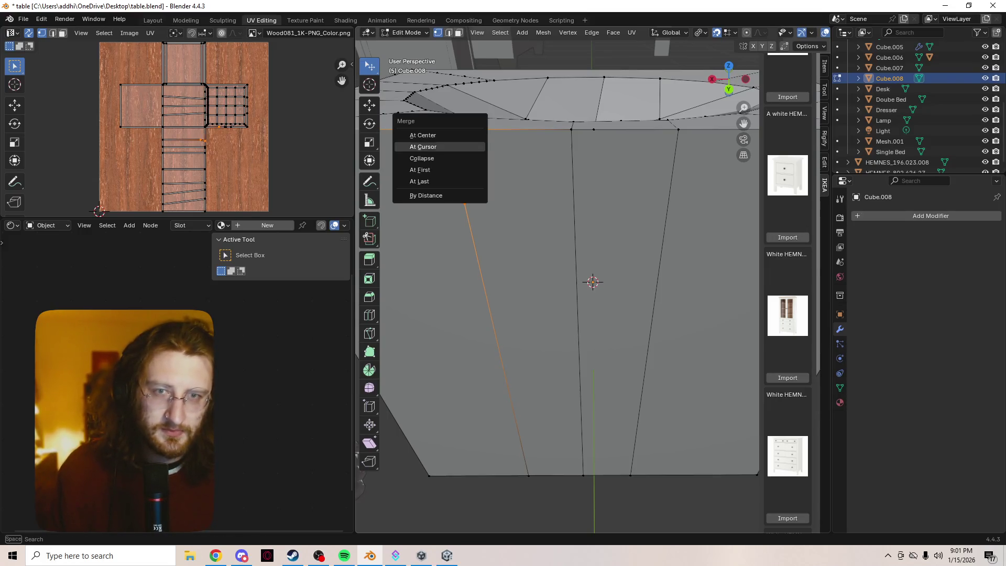
pyautogui.click(419, 181)
pyautogui.scroll(-4, 593, 282)
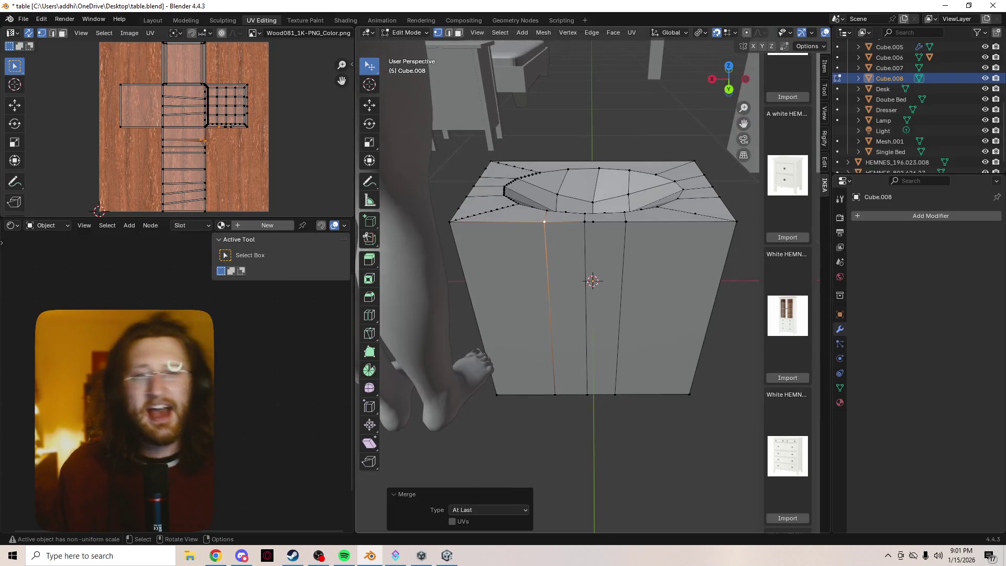
pyautogui.scroll(5, 592, 281)
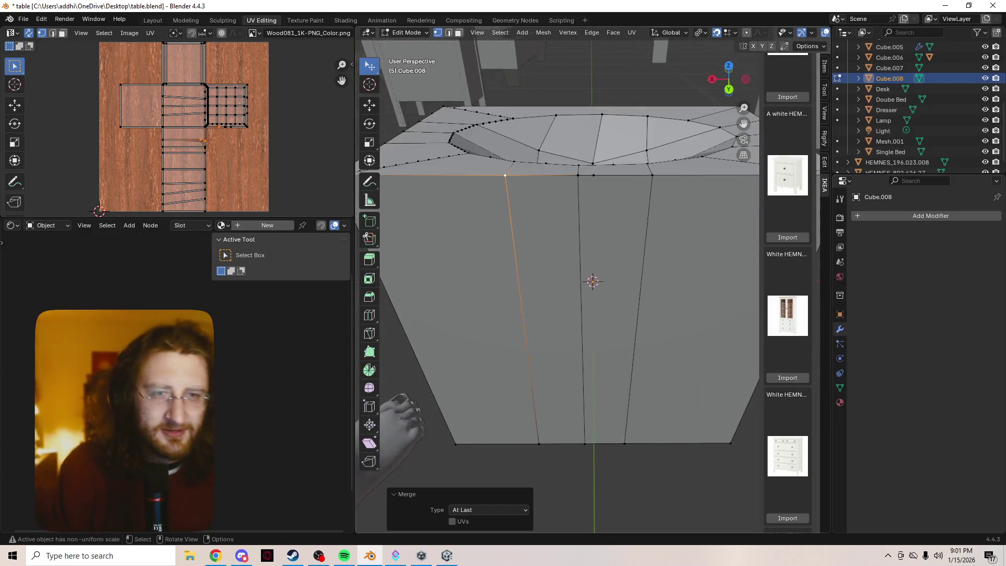
pyautogui.moveTo(592, 282); pyautogui.dragTo(590, 285, button='middle')
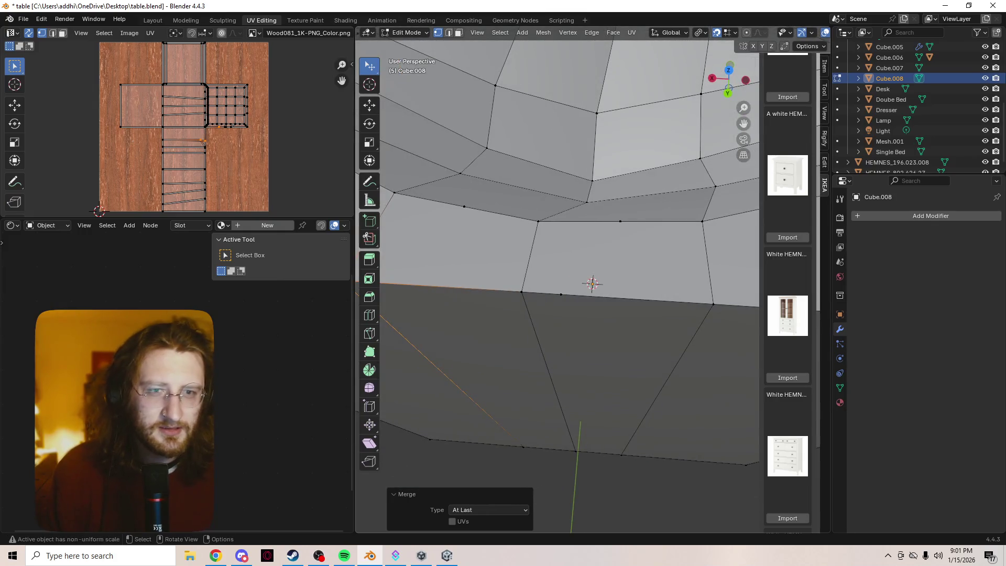
pyautogui.click(523, 292)
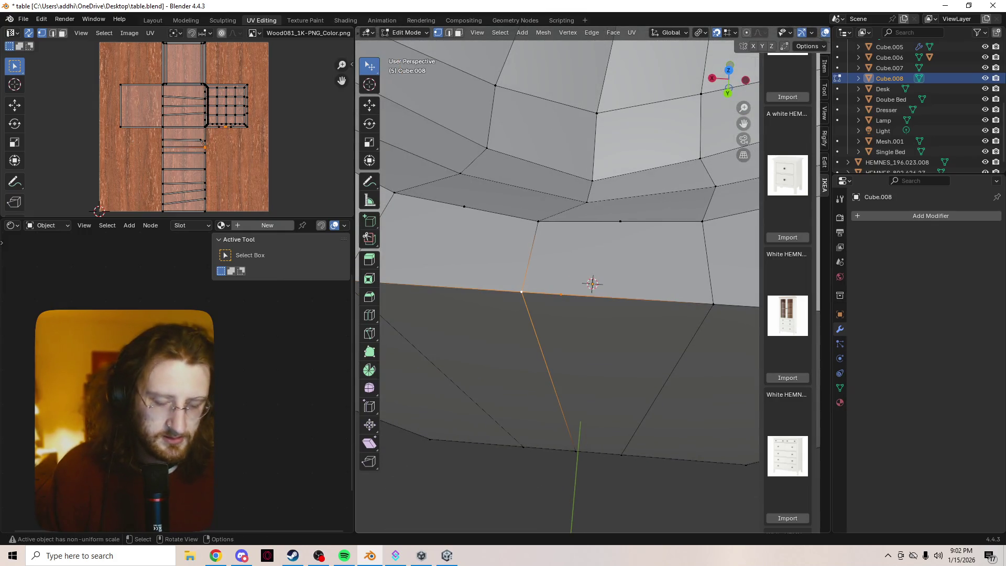
pyautogui.press('m')
pyautogui.click(474, 291)
pyautogui.moveTo(474, 291)
pyautogui.mouseDown(button='middle')
pyautogui.moveTo(511, 223)
pyautogui.moveTo(530, 221)
pyautogui.mouseUp(button='middle')
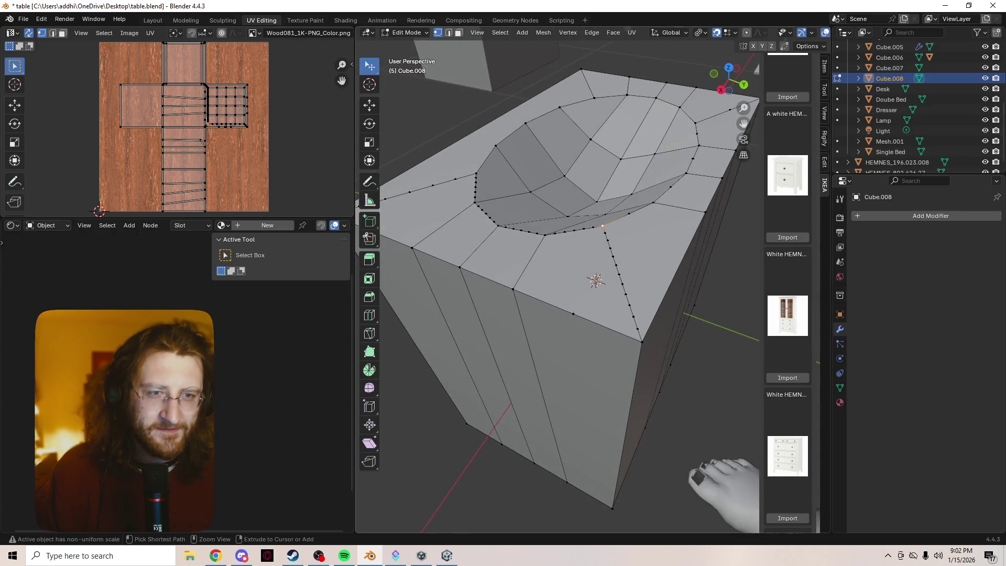
# - Merge the edge path into the corner vertex At Last, redoing it after an undo
pyautogui.keyDown('ctrl'); pyautogui.click(642, 341); pyautogui.keyUp('ctrl')
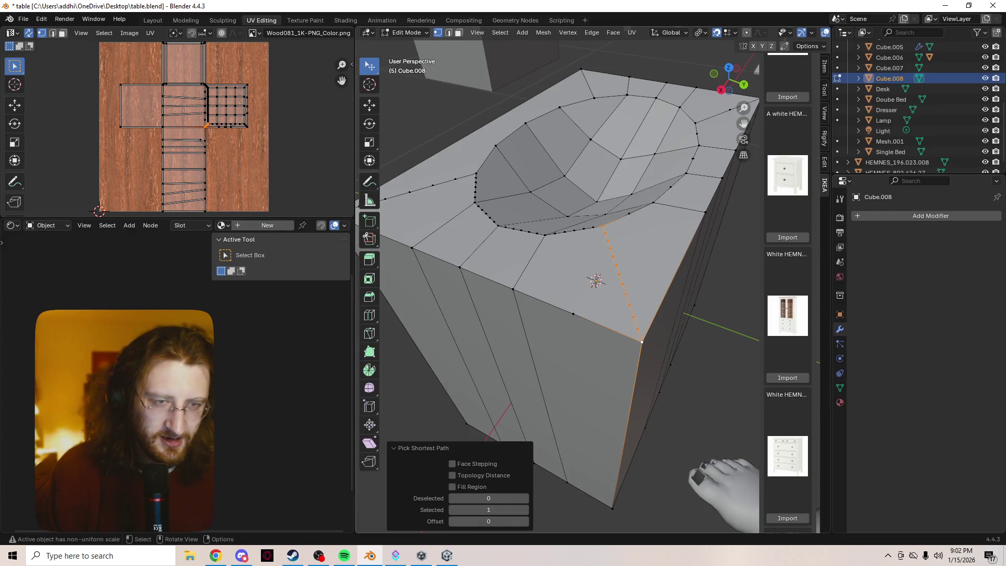
pyautogui.press('m')
pyautogui.click(608, 311)
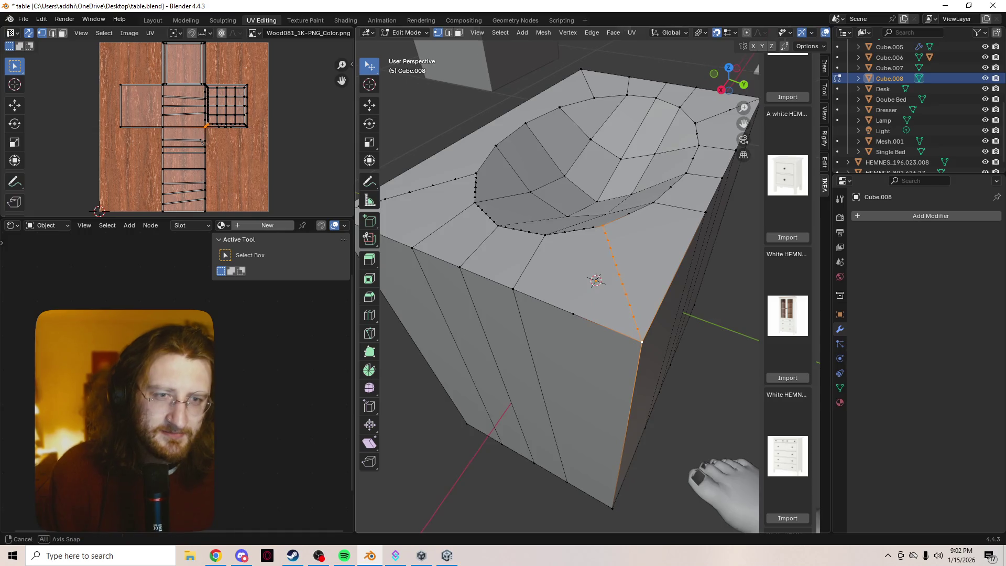
pyautogui.hotkey('ctrl', 'z')
pyautogui.hotkey('ctrl', 'z')
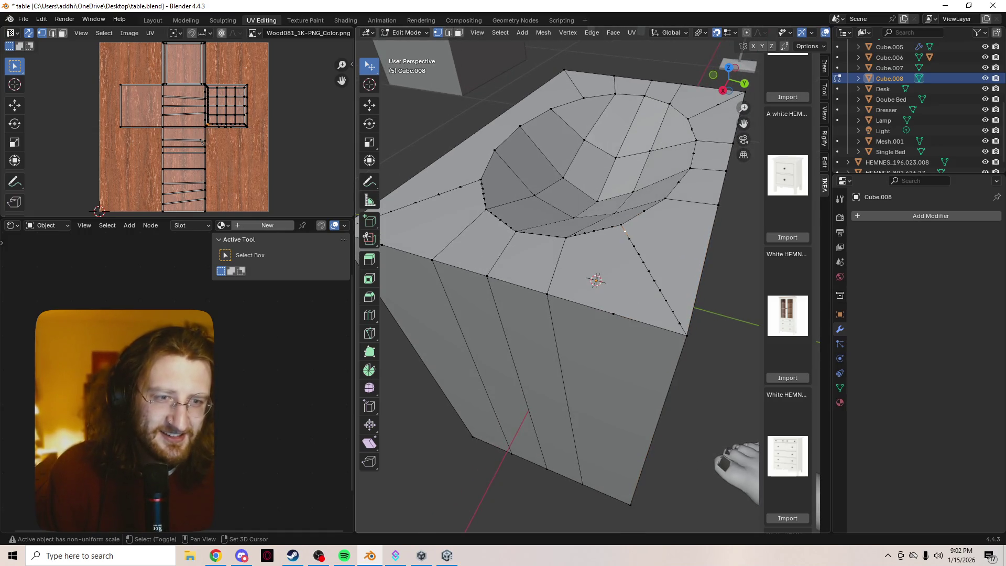
pyautogui.press('m')
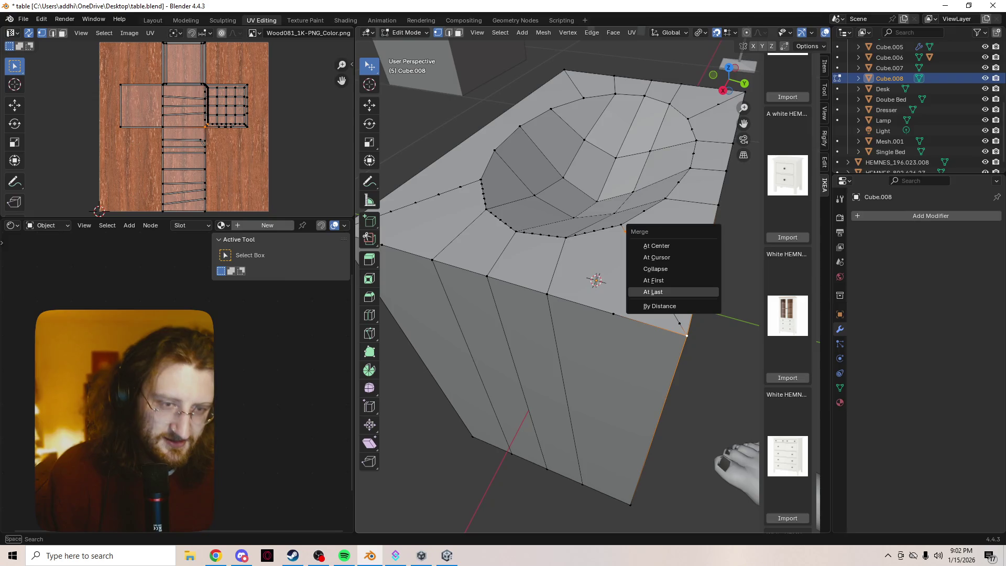
pyautogui.click(676, 291)
# - Select the dotted-path vertices down to the corner and merge them At Last
pyautogui.keyDown('shift'); pyautogui.click(629, 238); pyautogui.keyUp('shift')
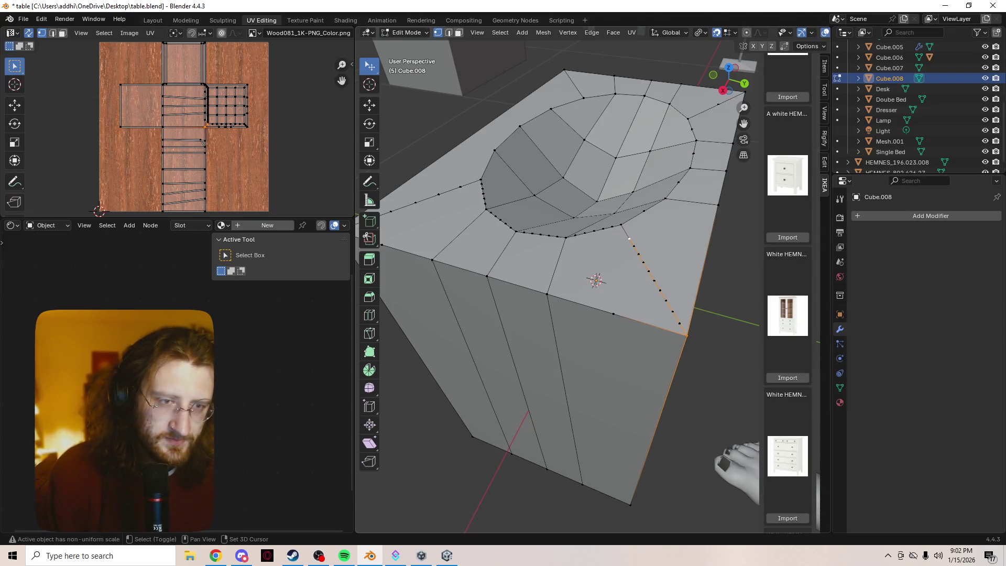
pyautogui.keyDown('ctrl'); pyautogui.click(633, 246); pyautogui.keyUp('ctrl')
pyautogui.keyDown('shift'); pyautogui.click(629, 238); pyautogui.keyUp('shift')
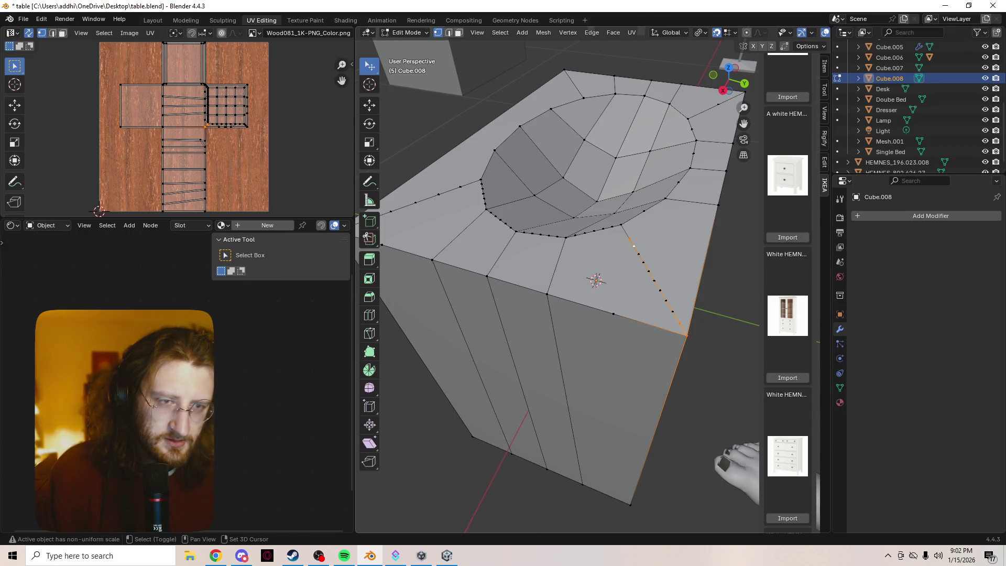
pyautogui.keyDown('shift'); pyautogui.click(638, 254); pyautogui.keyUp('shift')
pyautogui.click(680, 324)
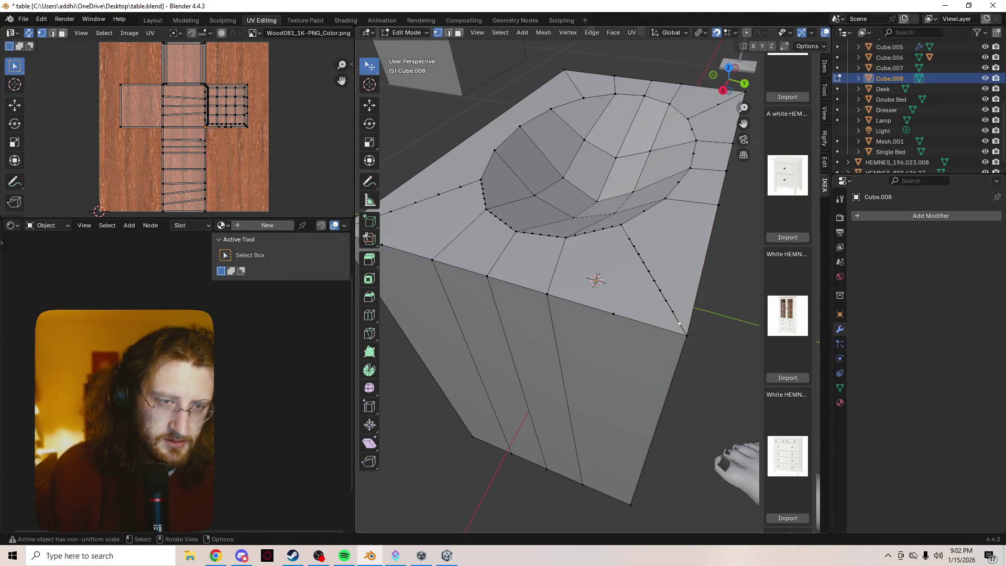
pyautogui.keyDown('shift'); pyautogui.click(633, 245); pyautogui.keyUp('shift')
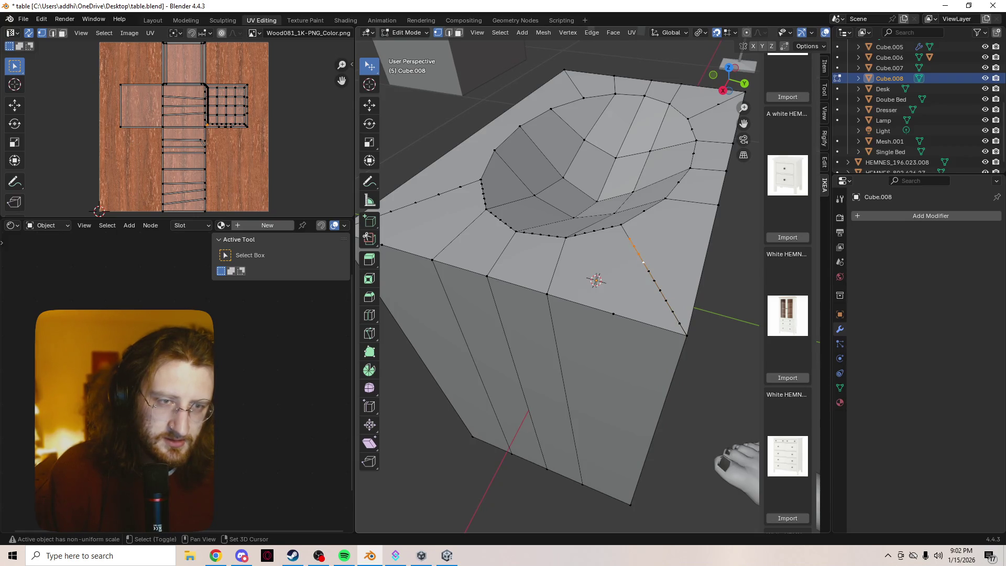
pyautogui.keyDown('shift'); pyautogui.click(687, 336); pyautogui.keyUp('shift')
pyautogui.press('m')
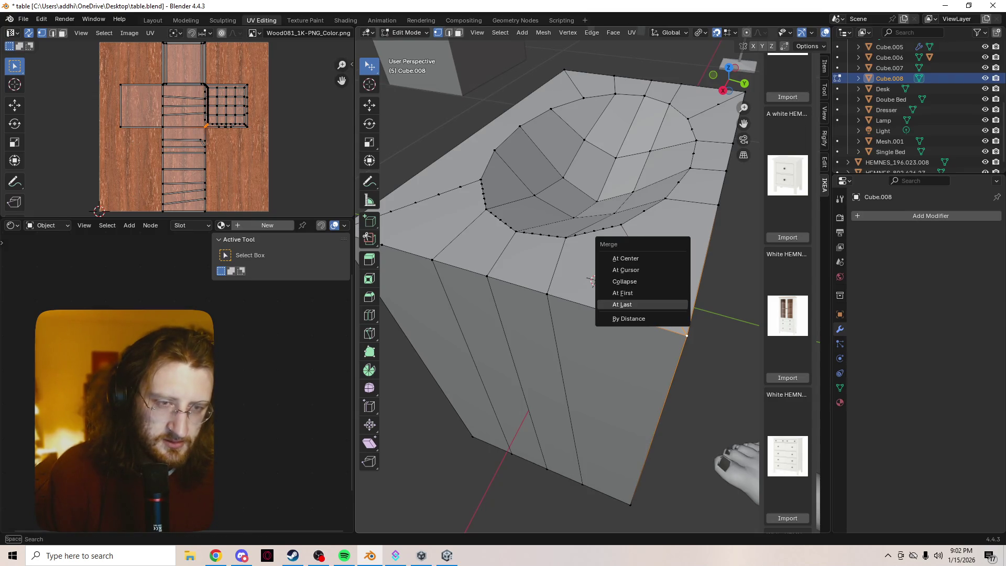
pyautogui.press('Return')
pyautogui.moveTo(524, 314); pyautogui.dragTo(602, 314, button='middle')
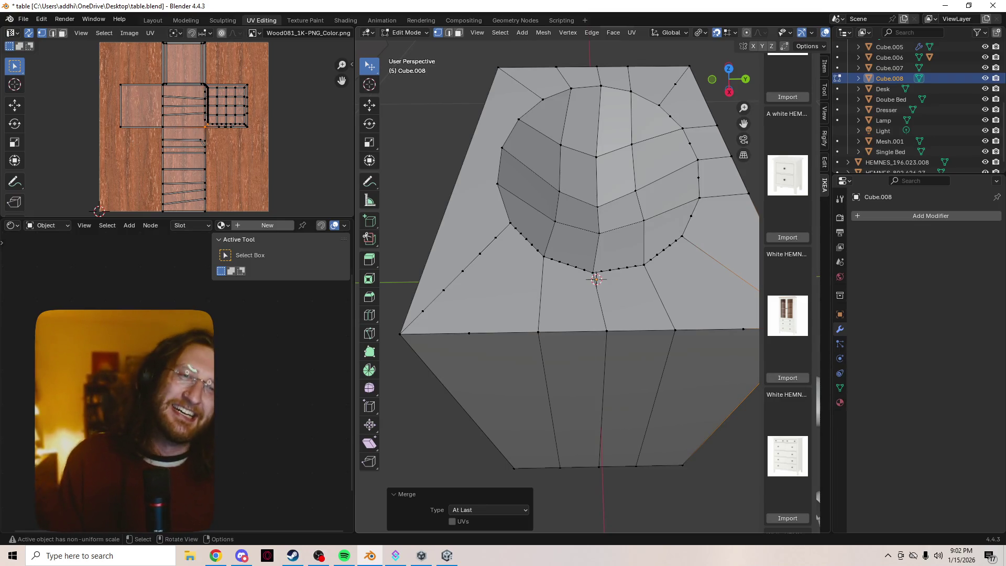
# - Merge the run of vertices from the rim down the edge into the corner vertex At Last
pyautogui.click(510, 223)
pyautogui.keyDown('shift'); pyautogui.click(480, 253); pyautogui.keyUp('shift')
pyautogui.keyDown('shift'); pyautogui.click(480, 254); pyautogui.keyUp('shift')
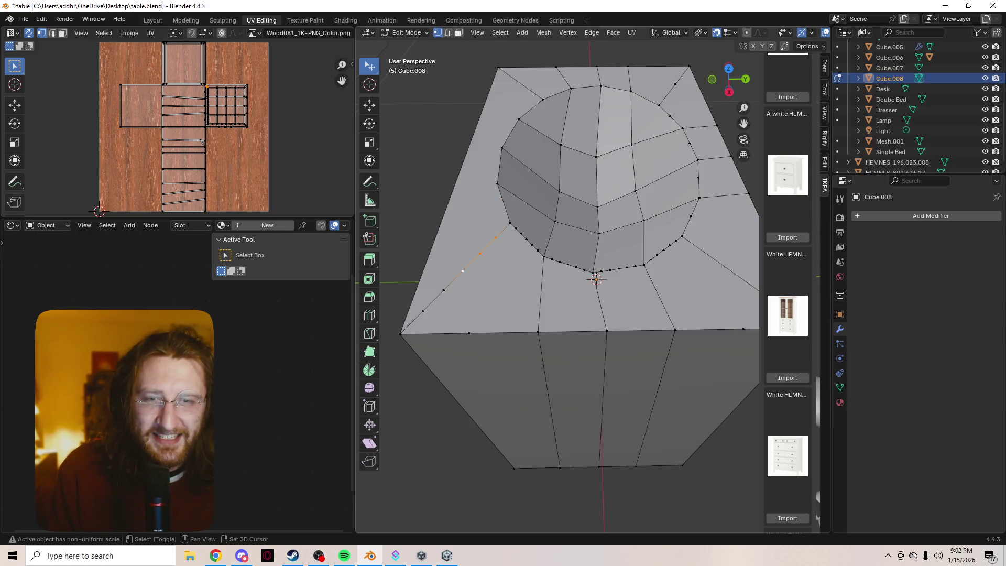
pyautogui.keyDown('shift'); pyautogui.click(400, 334); pyautogui.keyUp('shift')
pyautogui.press('m')
pyautogui.click(387, 294)
# - Collapse the stray vertices along the basin's front rim At Last
pyautogui.click(520, 233)
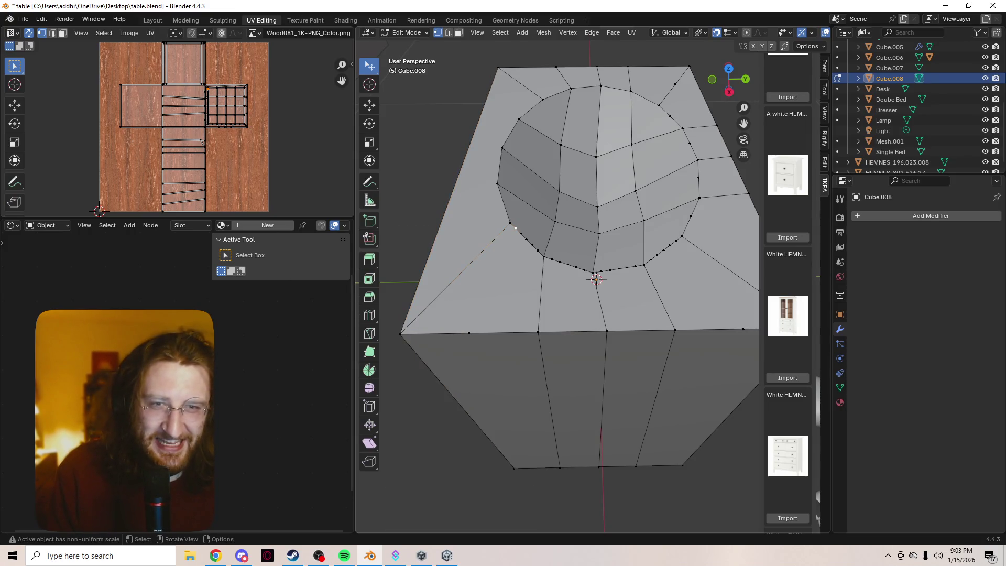
pyautogui.keyDown('shift'); pyautogui.click(544, 256); pyautogui.keyUp('shift')
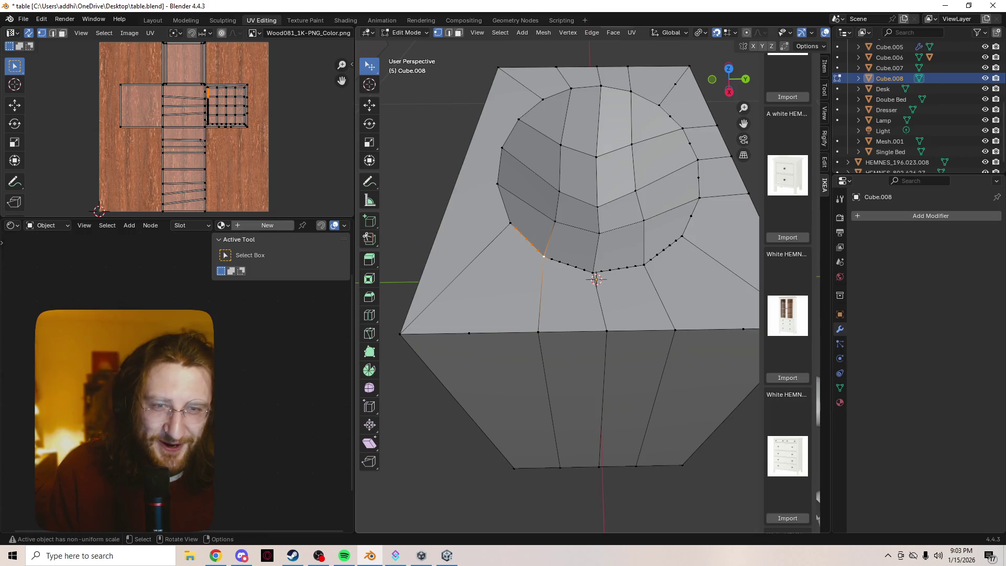
pyautogui.press('m')
pyautogui.click(516, 257)
pyautogui.click(544, 256)
pyautogui.keyDown('shift'); pyautogui.click(560, 261); pyautogui.keyUp('shift')
pyautogui.keyDown('shift'); pyautogui.click(595, 273); pyautogui.keyUp('shift')
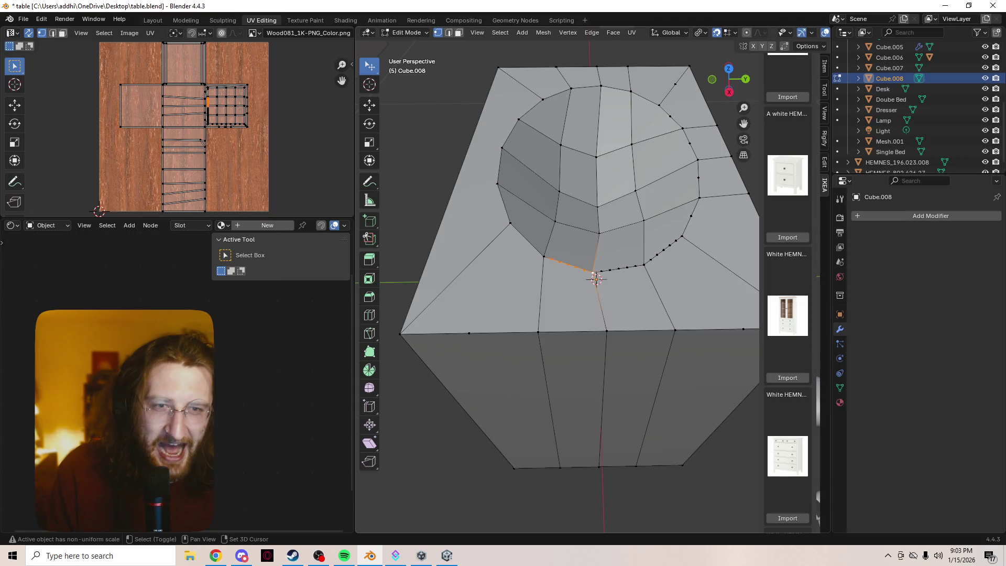
pyautogui.press('m')
pyautogui.click(592, 270)
# - Merge the left-edge vertex pair and then the stray vertices into the top's corner vertex
pyautogui.moveTo(596, 279); pyautogui.dragTo(566, 280, button='middle')
pyautogui.click(544, 283)
pyautogui.keyDown('shift'); pyautogui.click(571, 284); pyautogui.keyUp('shift')
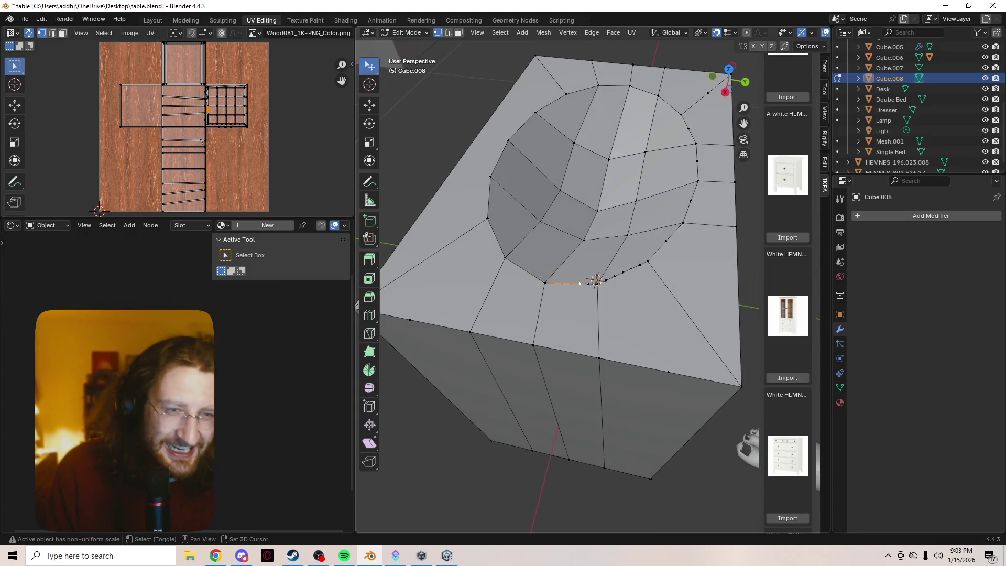
pyautogui.press('m')
pyautogui.click(595, 279)
pyautogui.moveTo(597, 279); pyautogui.dragTo(596, 281, button='middle')
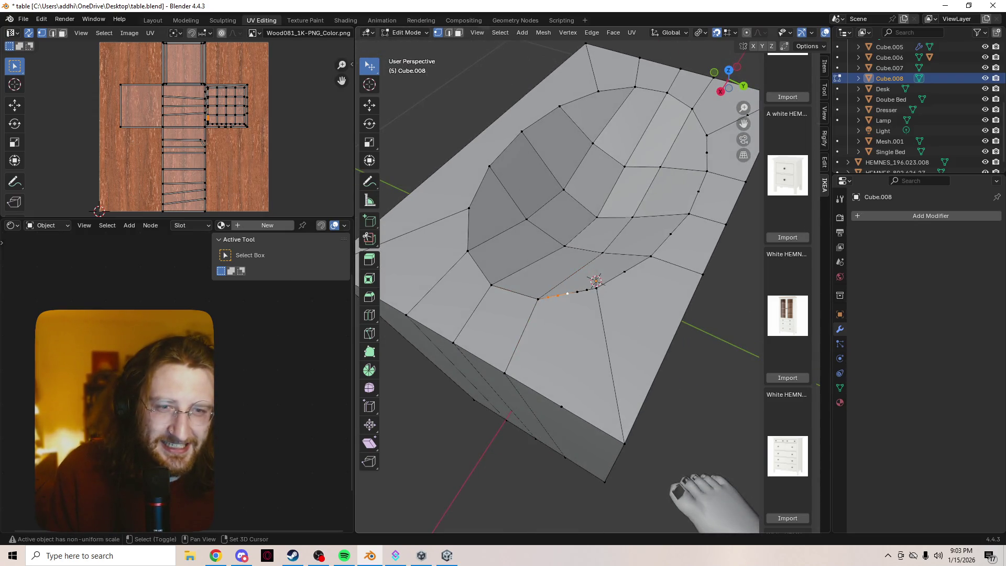
pyautogui.keyDown('shift'); pyautogui.click(597, 281); pyautogui.keyUp('shift')
pyautogui.press('m')
pyautogui.click(596, 281)
pyautogui.moveTo(596, 282); pyautogui.dragTo(592, 283, button='middle')
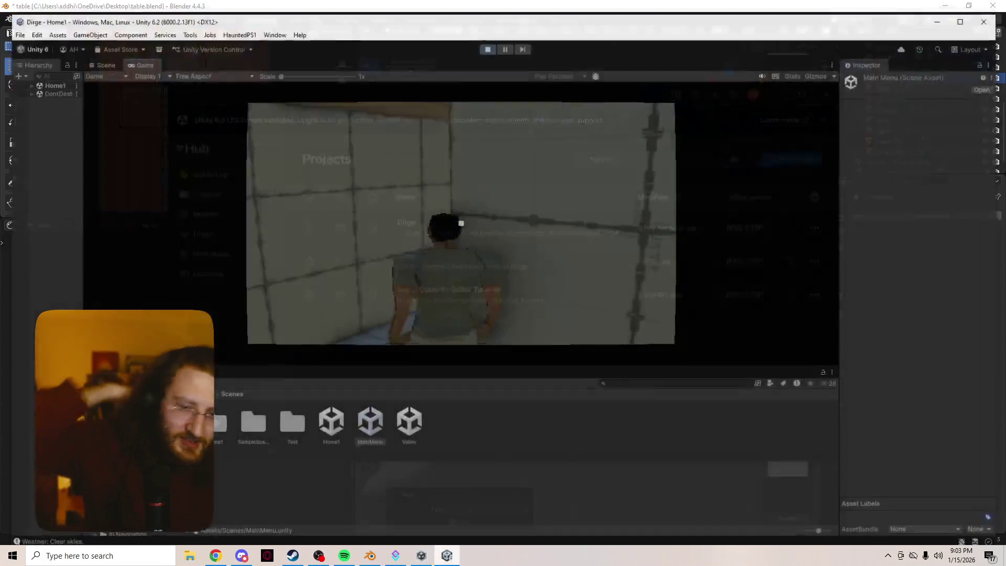
# - Show the Assets root in Unity's Project panel, enlarge it over the game view, then raise Unity Hub
pyautogui.click(446, 555)
pyautogui.click(287, 393)
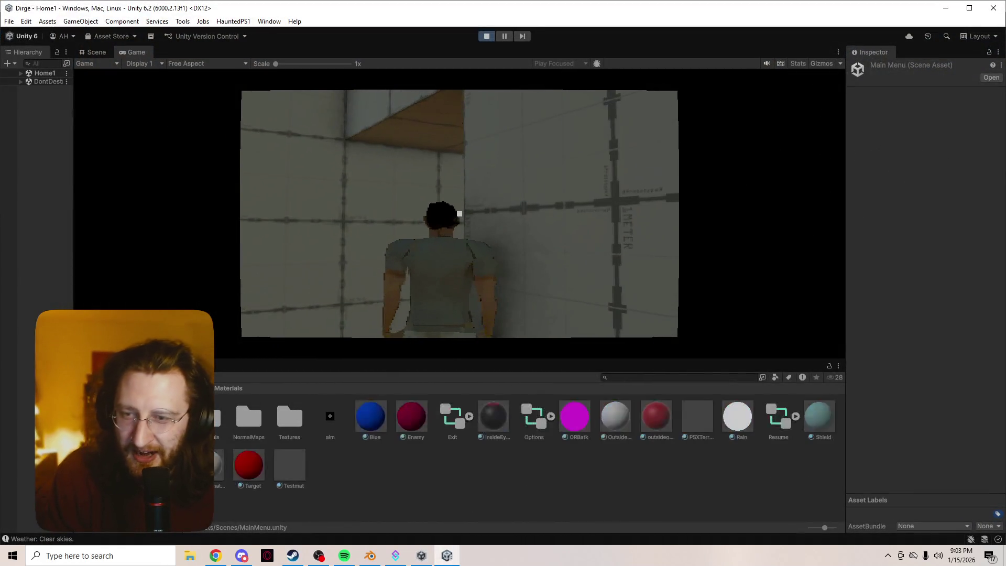
pyautogui.click(244, 391)
pyautogui.scroll(-2, 244, 419)
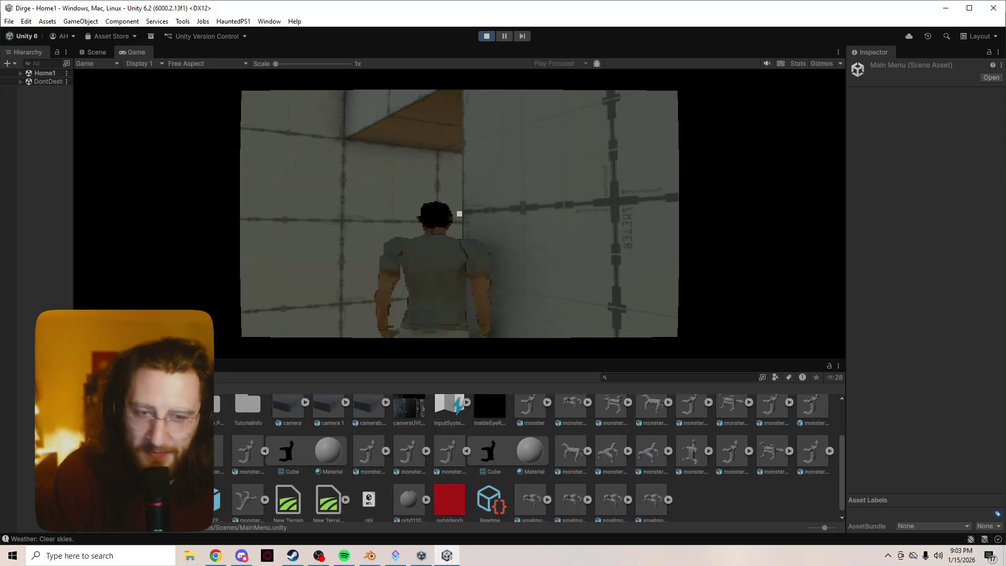
pyautogui.moveTo(472, 361); pyautogui.dragTo(472, 149)
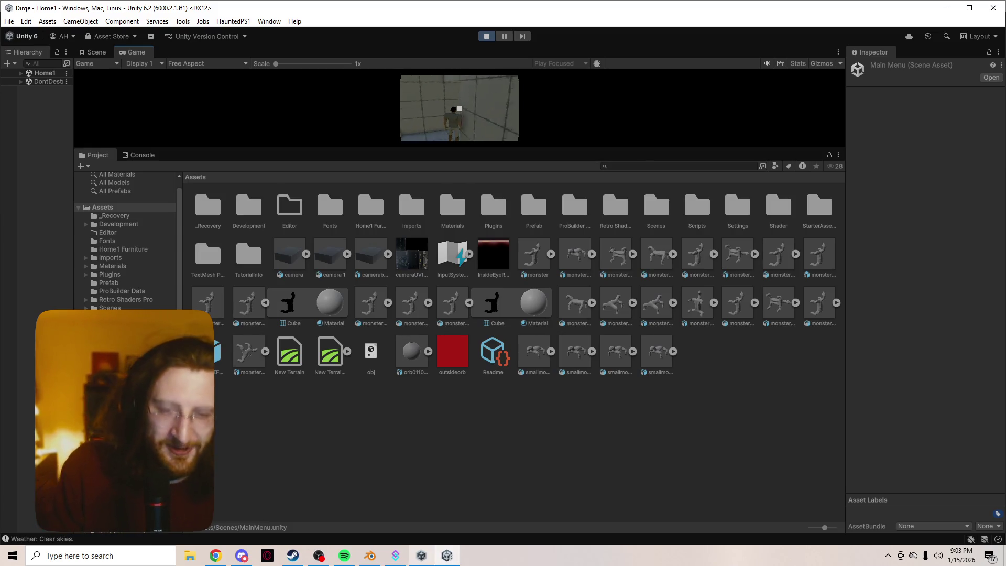
pyautogui.click(421, 555)
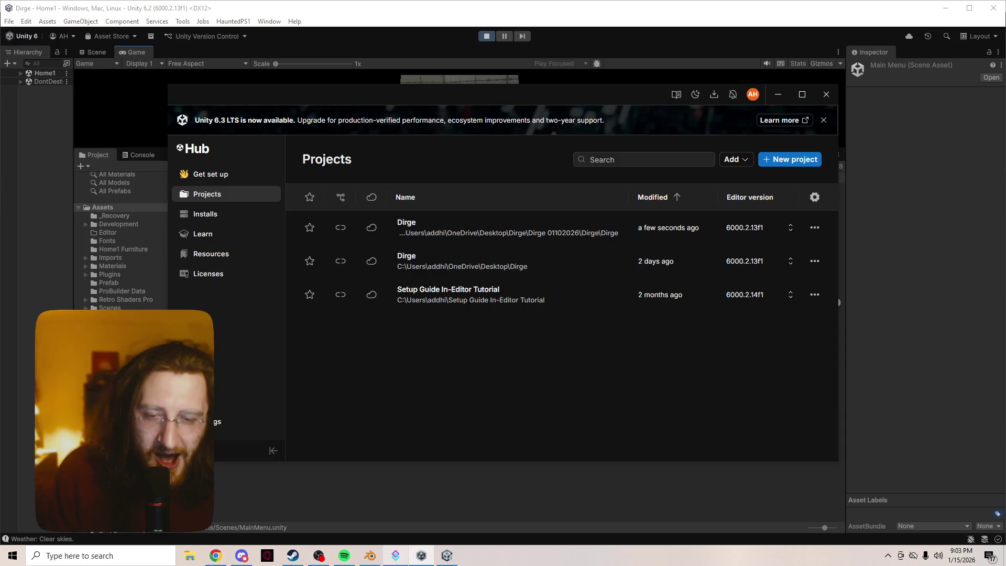
# - Switch from Unity Hub back to the Blender sink cabinet file
pyautogui.click(370, 555)
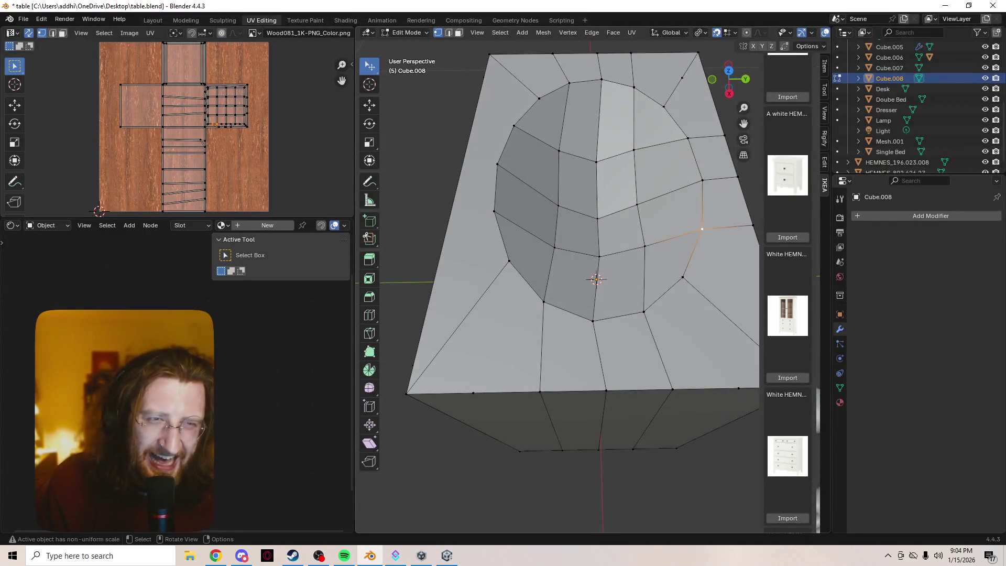
# - Try joining the front-corner vertices with J, inspect in X-ray, and undo the spiky edge
pyautogui.moveTo(576, 262); pyautogui.dragTo(629, 330, button='middle')
pyautogui.keyDown('shift'); pyautogui.click(456, 478); pyautogui.keyUp('shift')
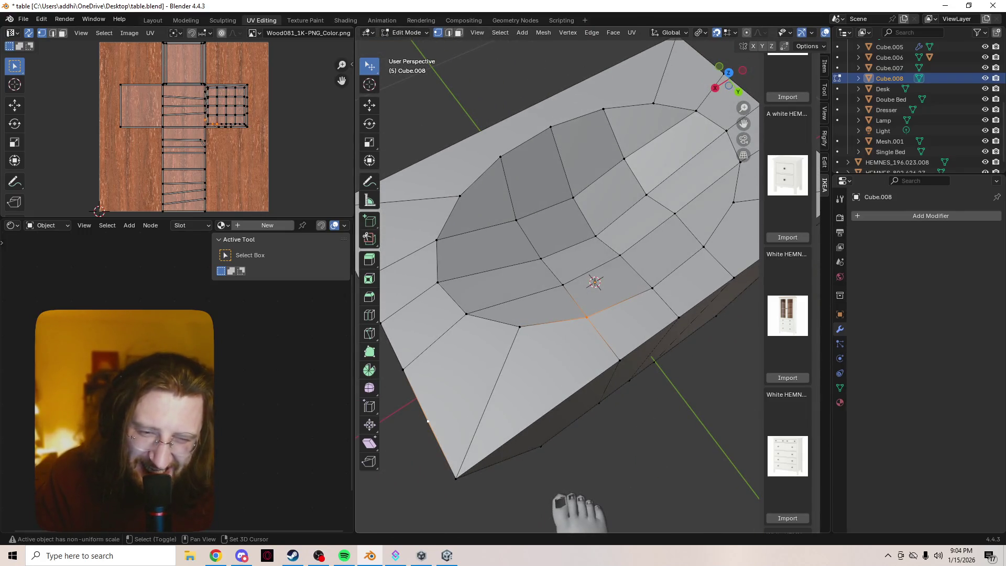
pyautogui.press('j')
pyautogui.moveTo(576, 262)
pyautogui.mouseDown(button='middle')
pyautogui.moveTo(577, 241)
pyautogui.moveTo(561, 255)
pyautogui.mouseUp(button='middle')
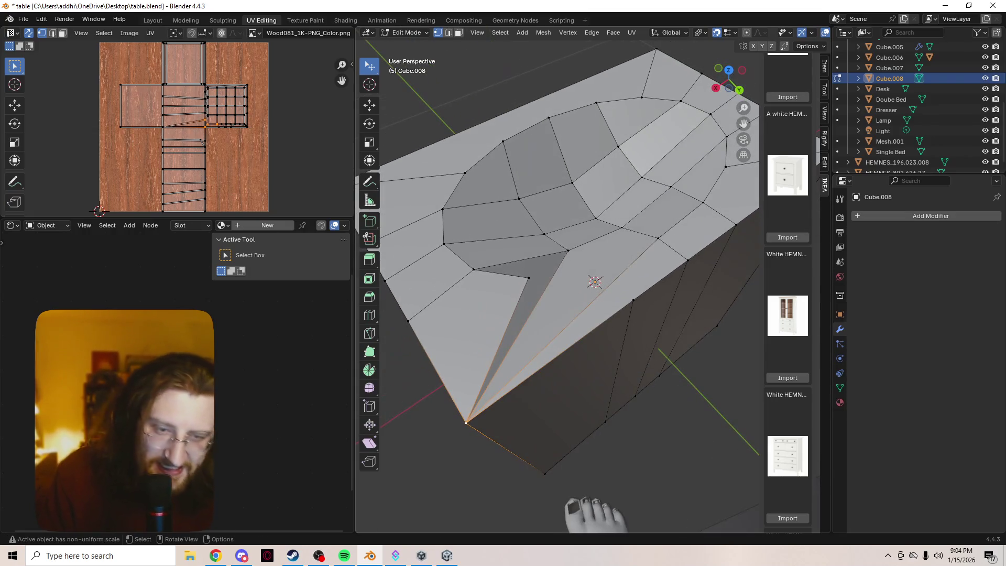
pyautogui.hotkey('shift', 'z')
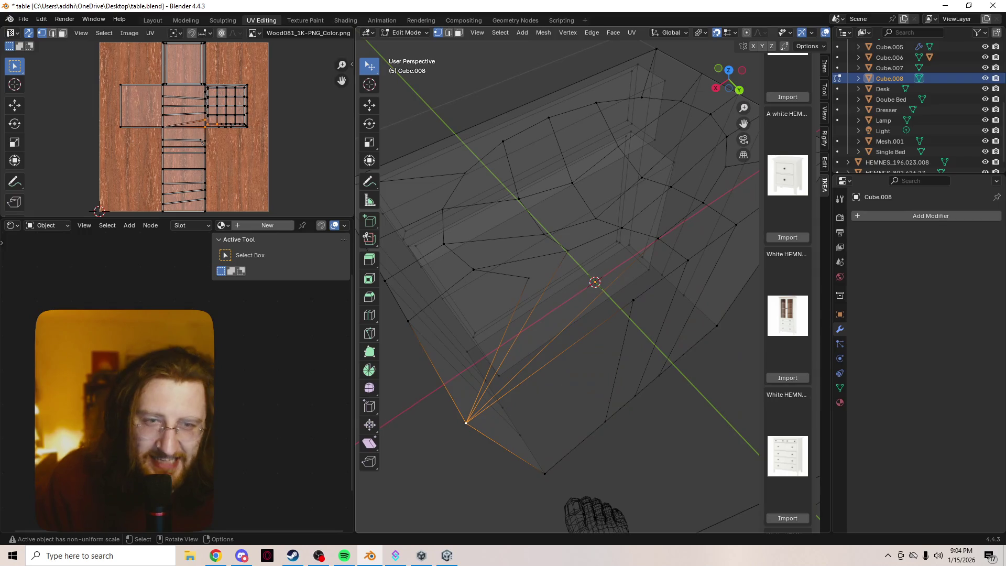
pyautogui.press('z')
pyautogui.click(684, 322)
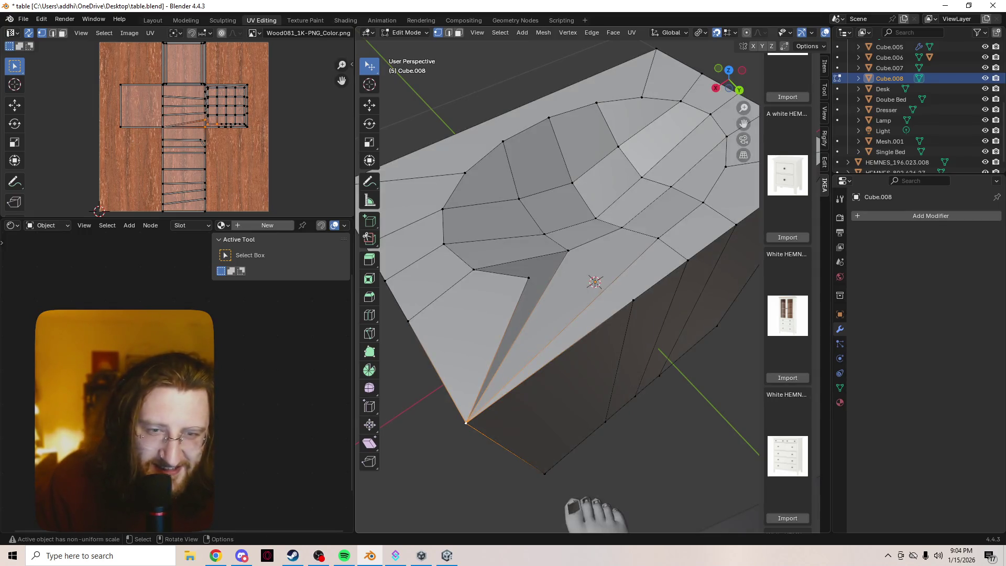
pyautogui.hotkey('ctrl', 'z')
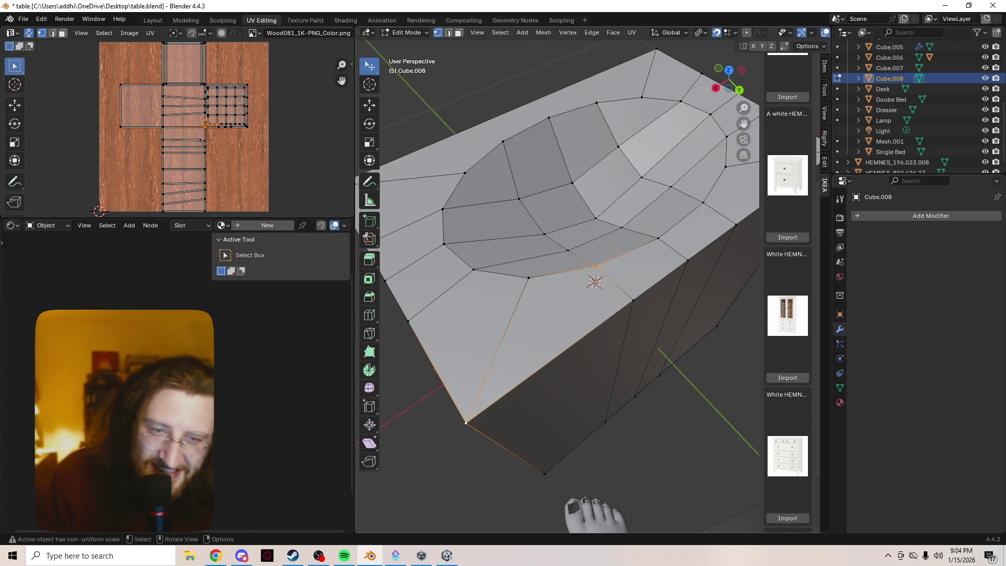
# - Merge the selected vertices near the top's front corner At Last
pyautogui.click(409, 321)
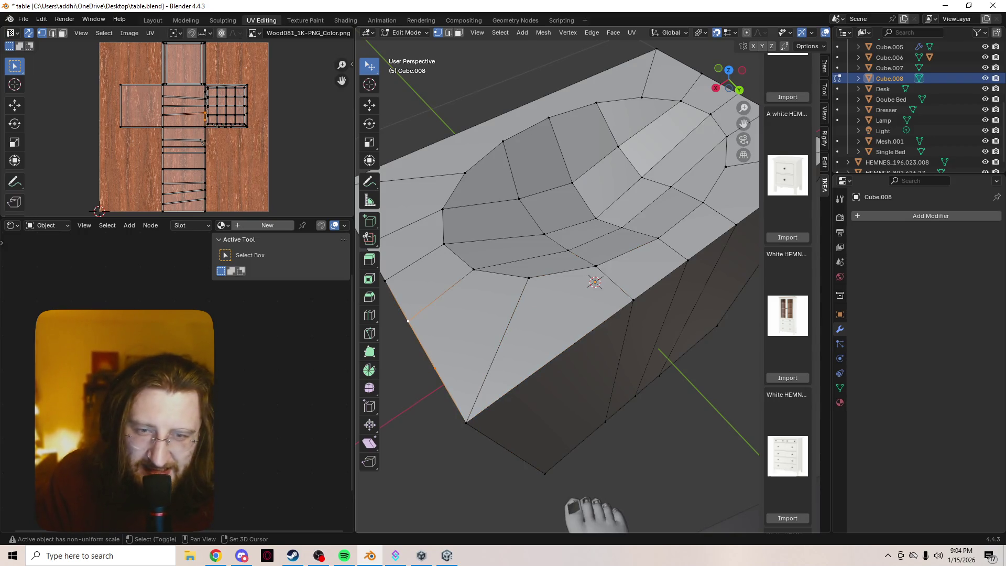
pyautogui.moveTo(434, 323); pyautogui.dragTo(450, 329, button='middle')
pyautogui.rightClick(451, 328)
pyautogui.press('Escape')
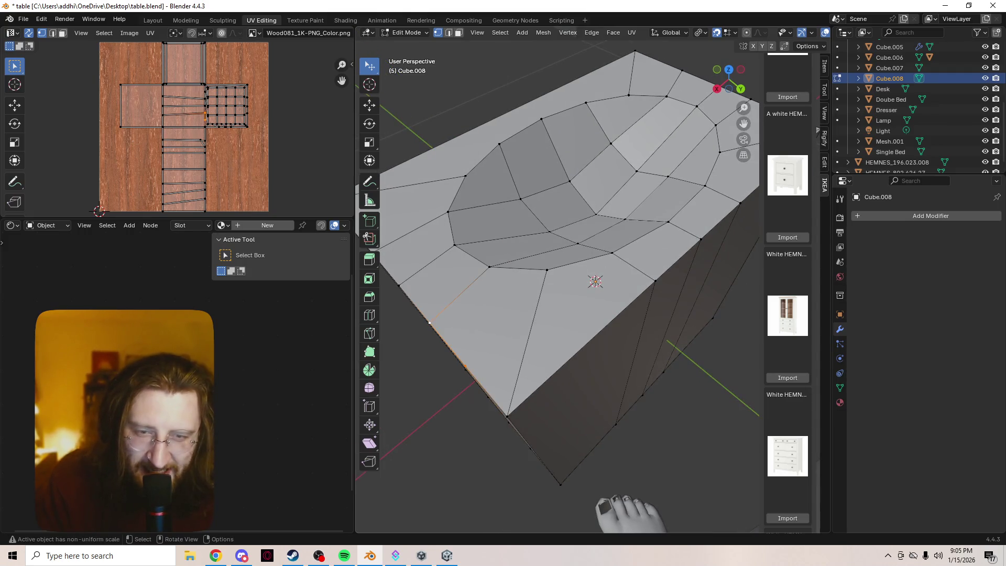
pyautogui.press('m')
pyautogui.click(602, 252)
# - Merge the vertex beside the basin rim At Last, then switch to the Unity editor
pyautogui.moveTo(600, 262); pyautogui.dragTo(590, 282, button='middle')
pyautogui.keyDown('shift'); pyautogui.click(589, 281); pyautogui.keyUp('shift')
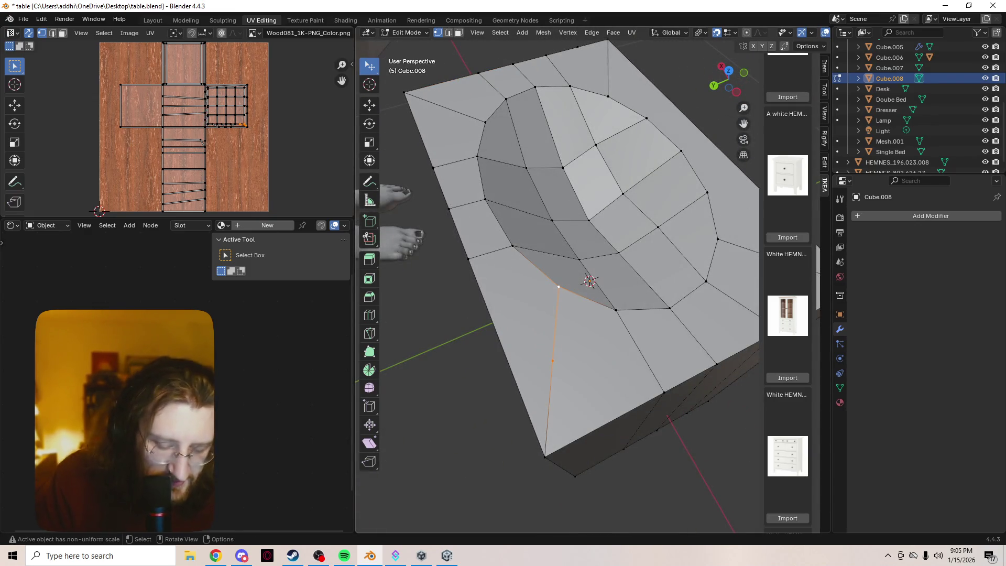
pyautogui.press('m')
pyautogui.click(589, 281)
pyautogui.moveTo(589, 281); pyautogui.dragTo(591, 299, button='middle')
pyautogui.hotkey('alt', 'Tab')
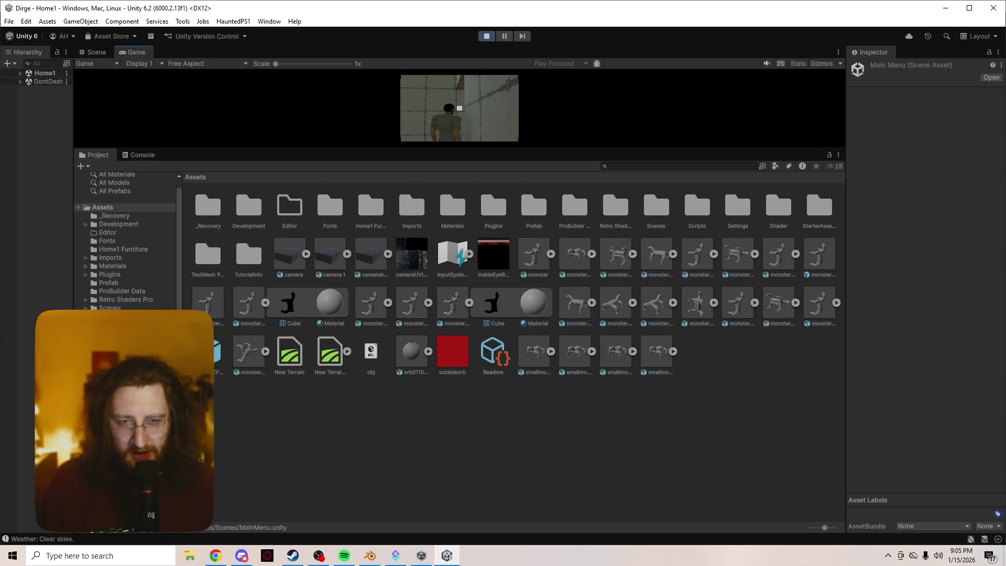
# - Step through the monster FBX import settings, from monsterchangedD to monsterNEWEXPORT
pyautogui.press('Right')
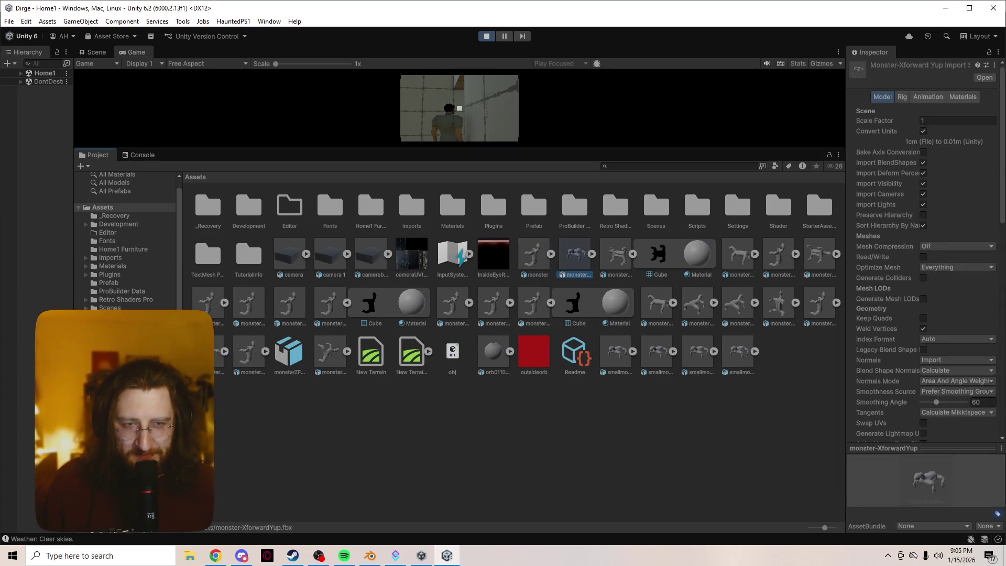
pyautogui.press('Right')
pyautogui.press('Right')
pyautogui.press('Right')
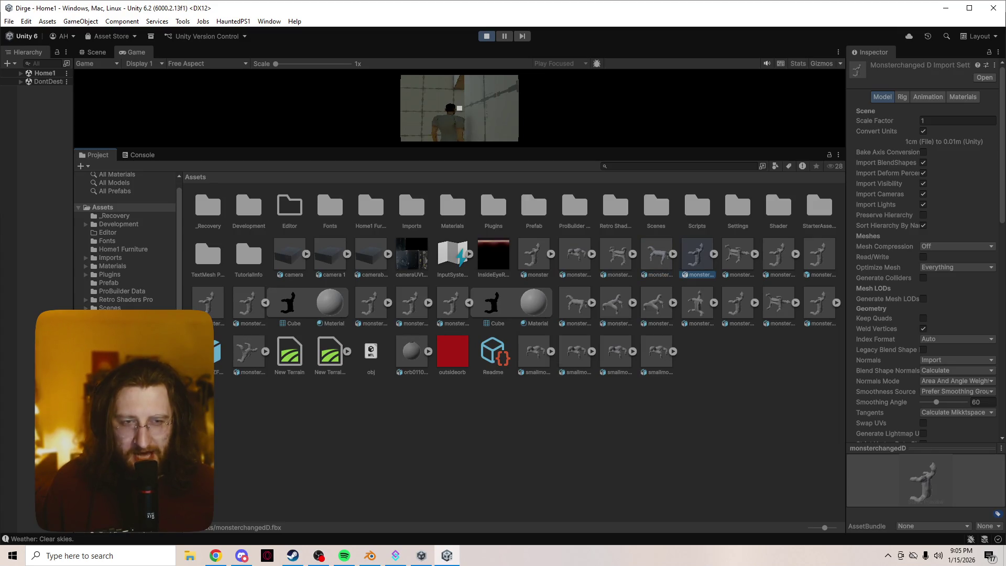
pyautogui.press('Right')
pyautogui.press('Right')
pyautogui.press('Right')
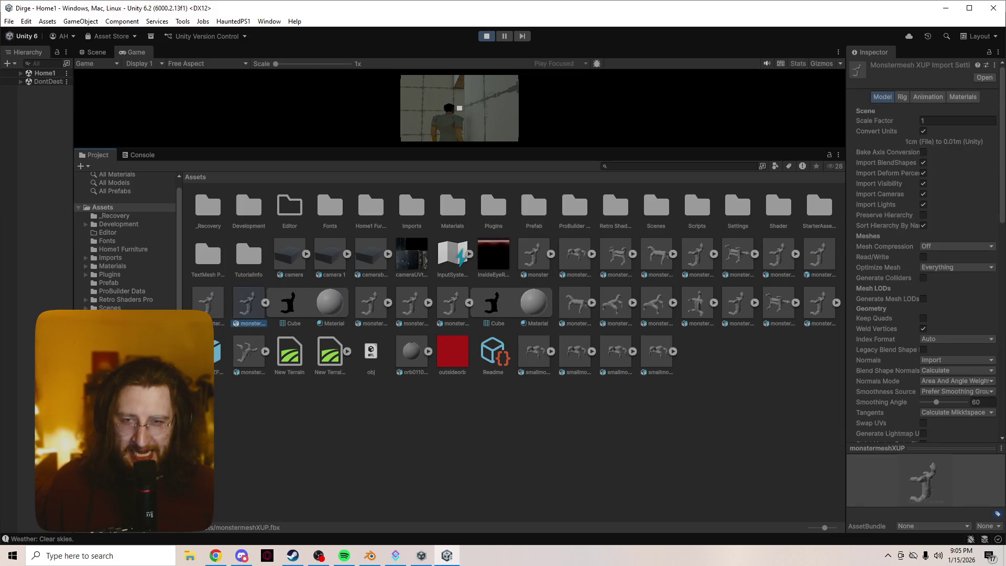
pyautogui.click(289, 304)
pyautogui.press('Right')
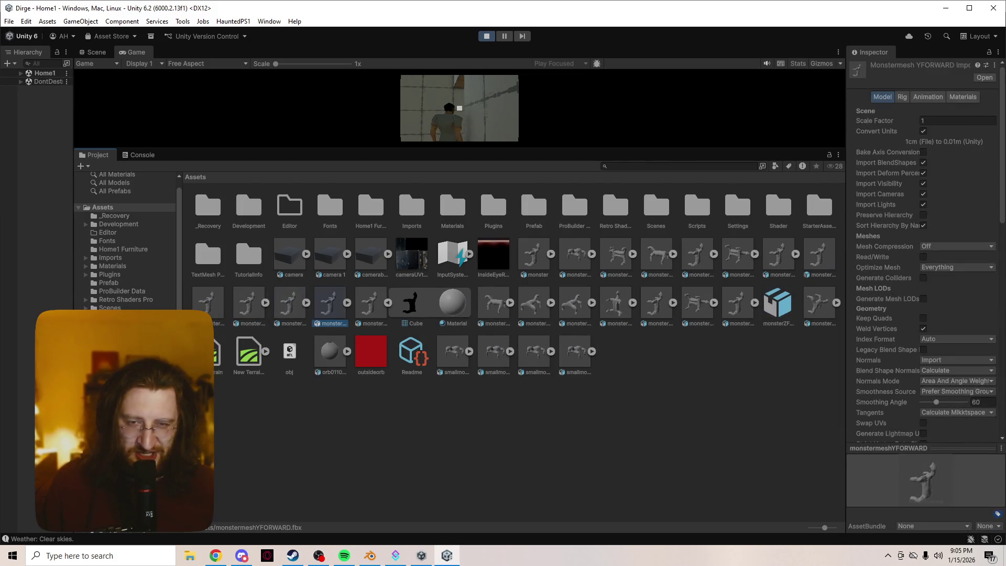
pyautogui.press('Right')
pyautogui.press('Left')
pyautogui.press('Right')
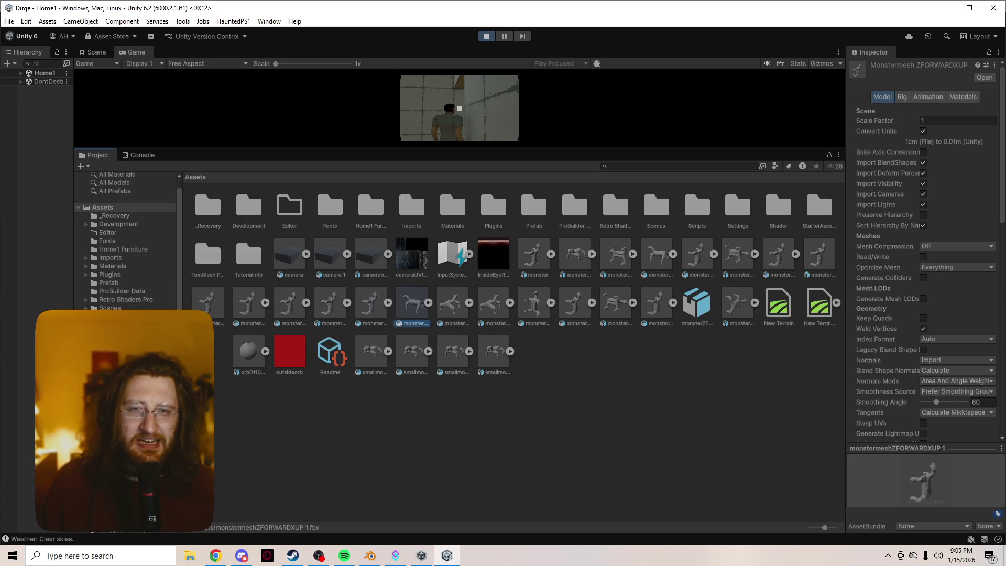
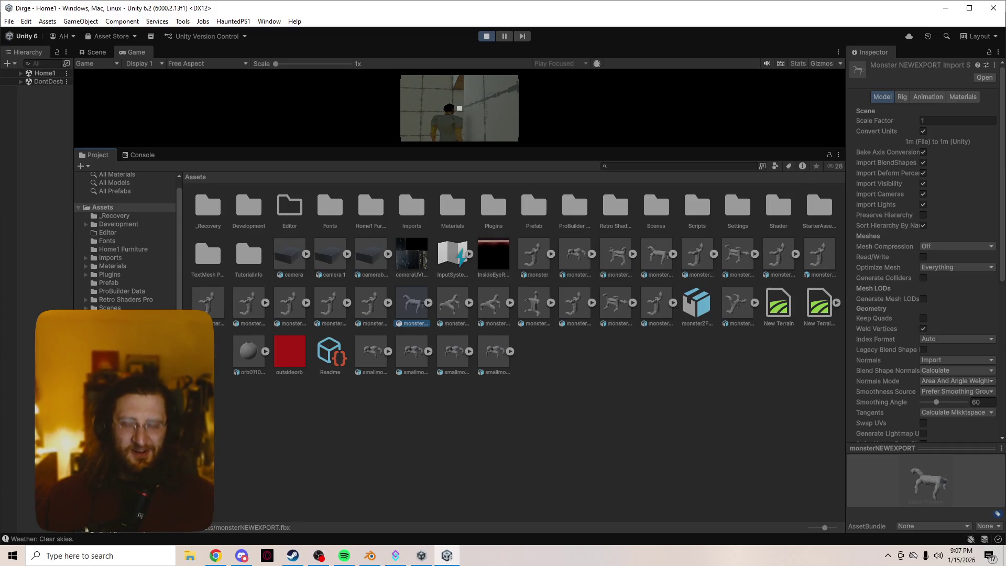
# - Drag the Game view divider down so the Home1 playtest fills most of the editor
pyautogui.moveTo(739, 16)
pyautogui.mouseDown()
pyautogui.moveTo(741, 29)
pyautogui.moveTo(741, 2)
pyautogui.mouseUp()
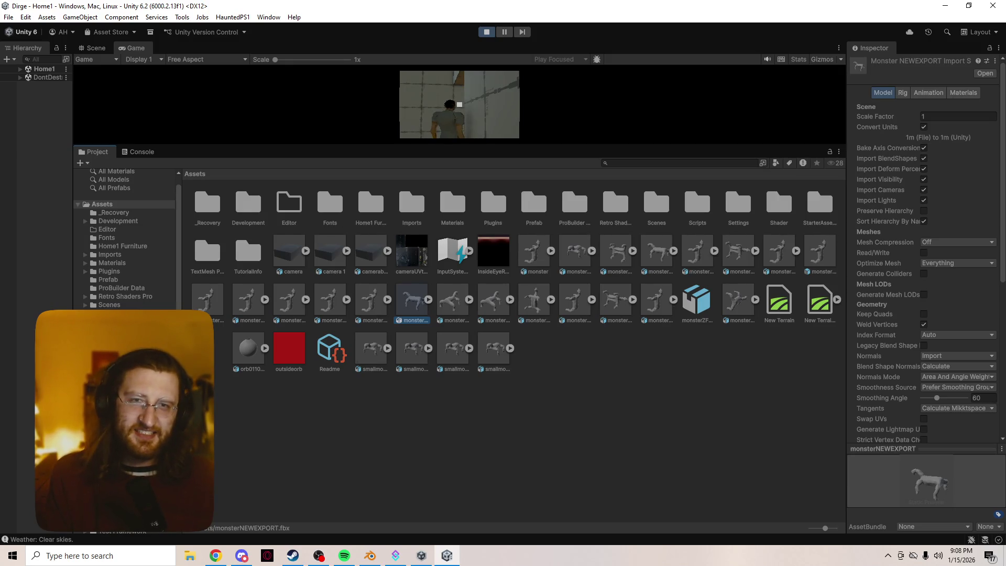
pyautogui.moveTo(493, 147)
pyautogui.mouseDown()
pyautogui.moveTo(527, 349)
pyautogui.moveTo(603, 446)
pyautogui.moveTo(655, 455)
pyautogui.mouseUp()
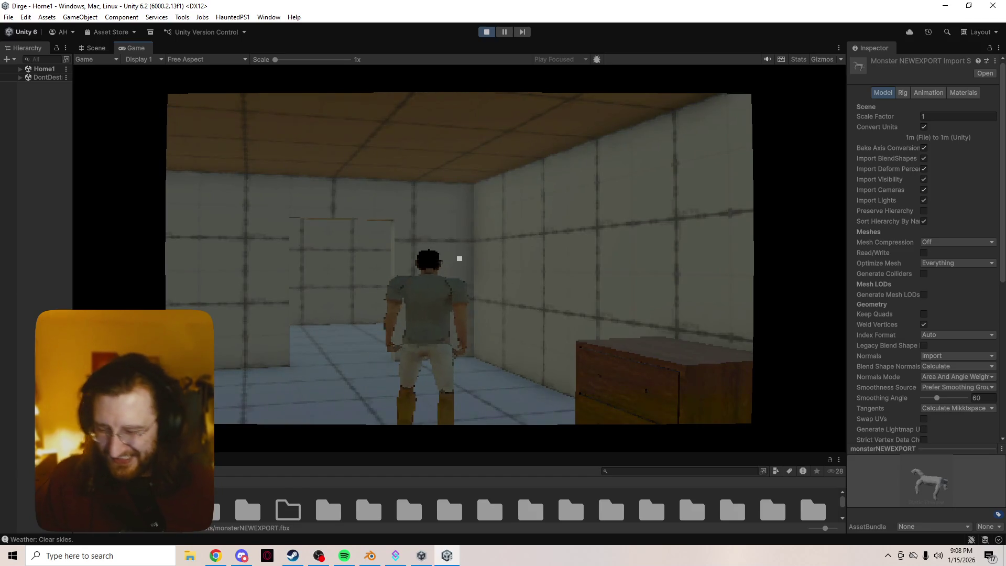
# - Walk the character along the wall past the crate and light to the side wall
pyautogui.press('w')
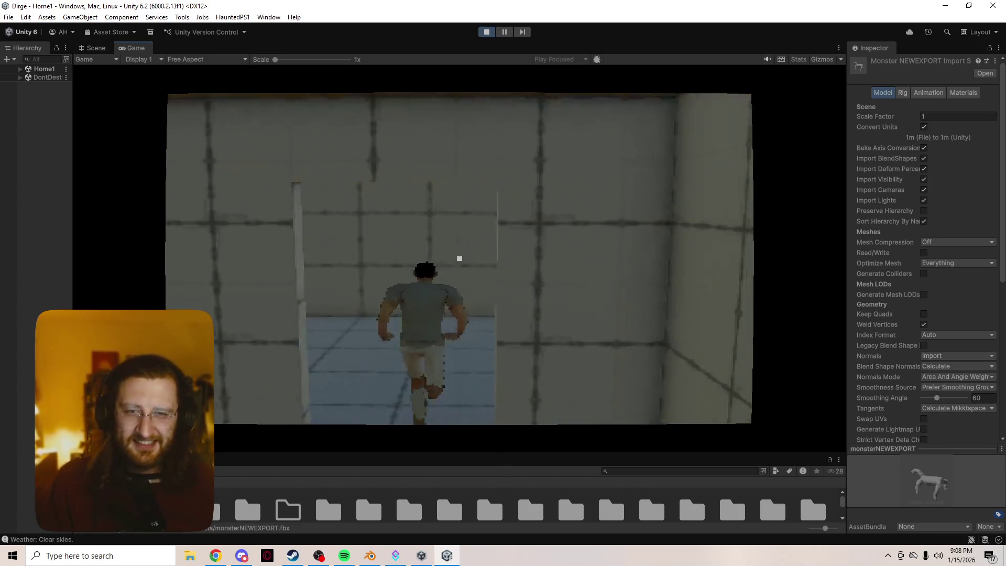
pyautogui.press('w')
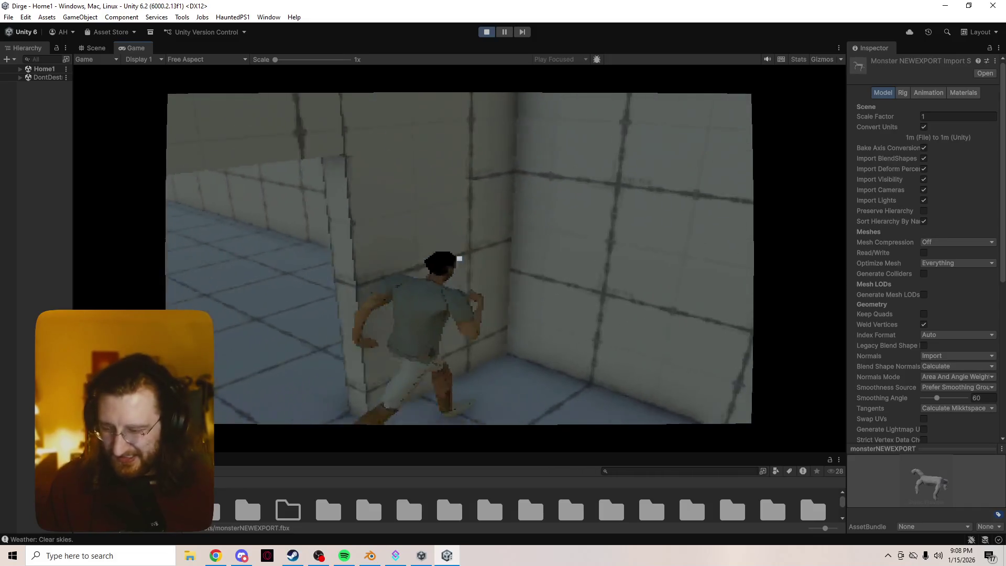
pyautogui.press('w')
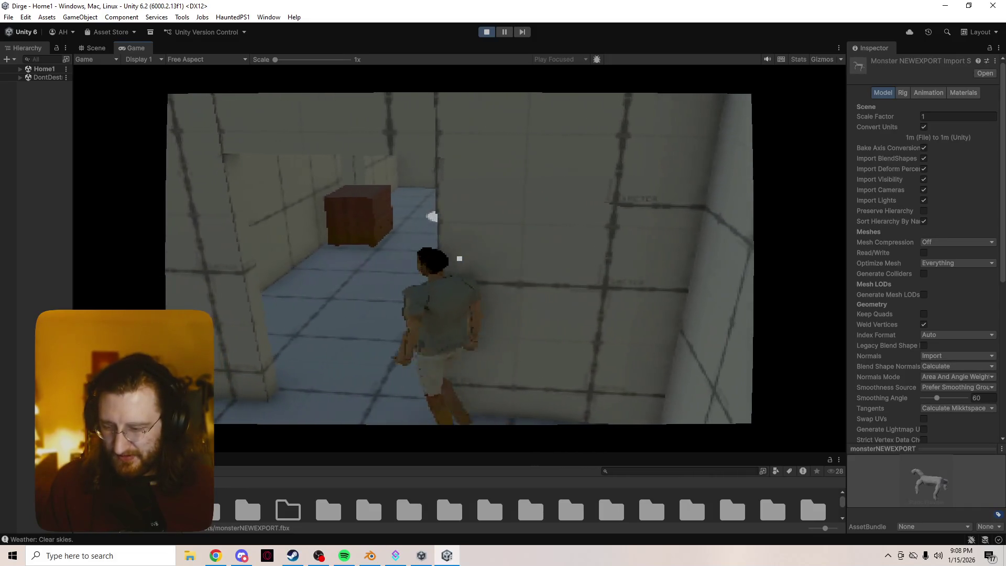
pyautogui.press('w')
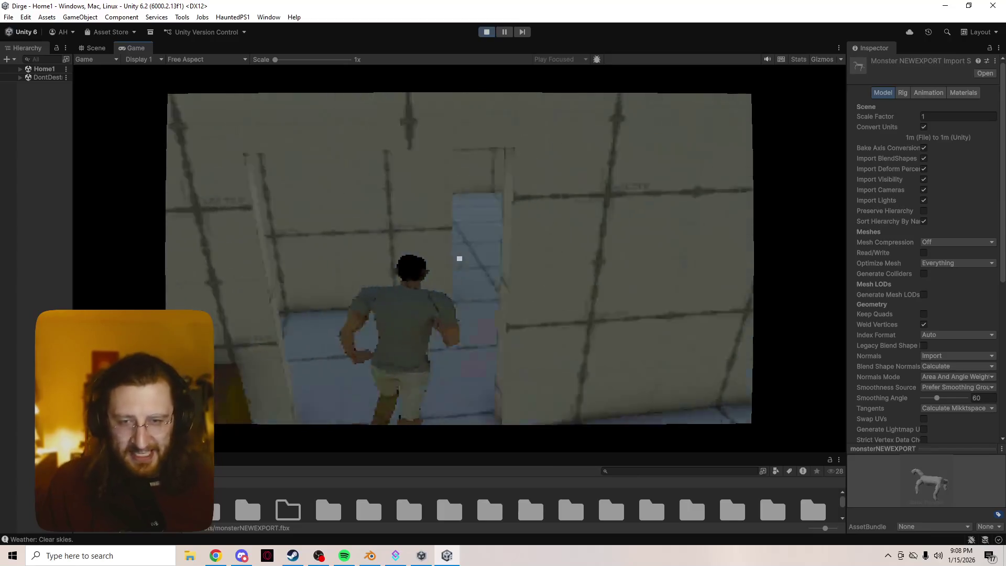
pyautogui.press('w')
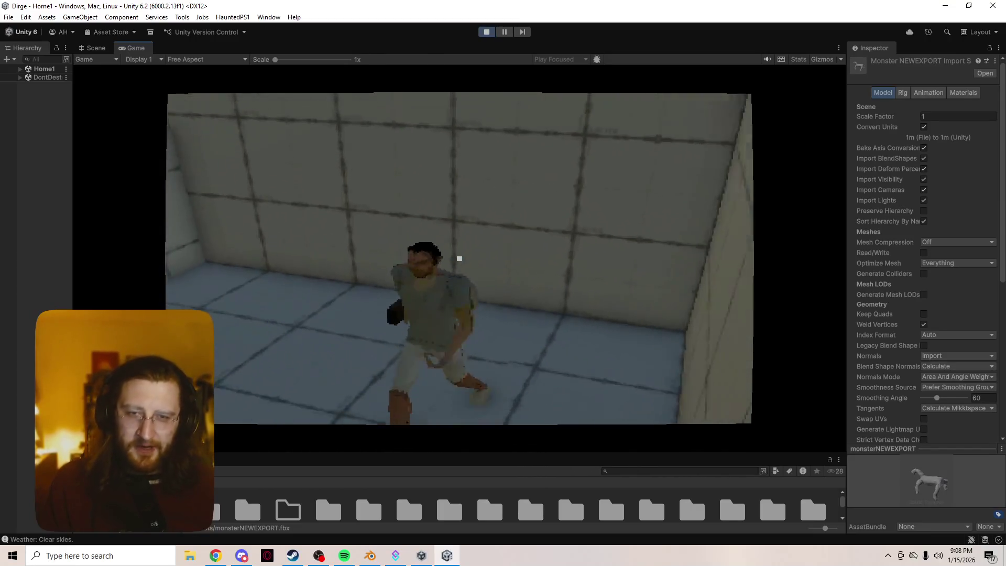
pyautogui.press('w')
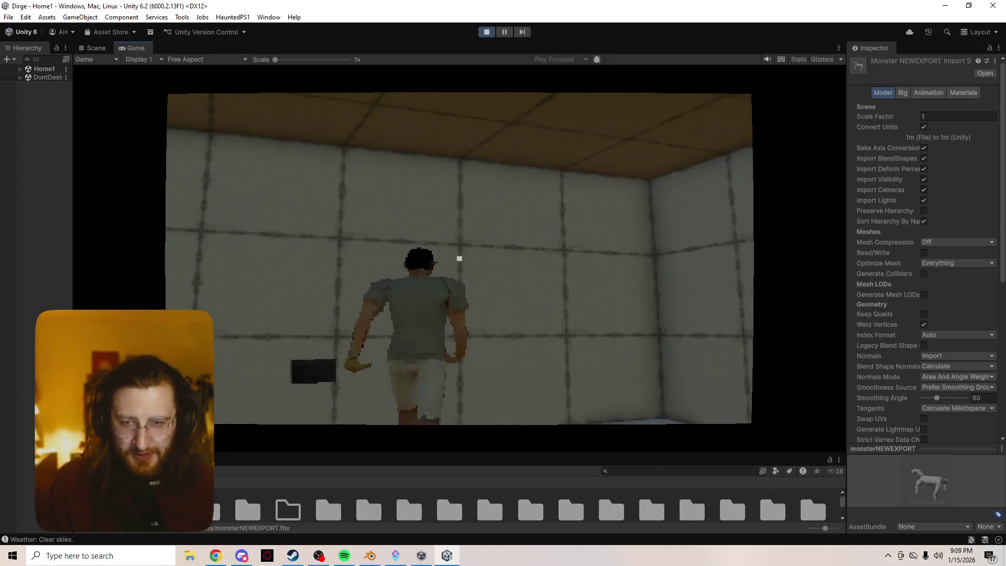
pyautogui.press('w')
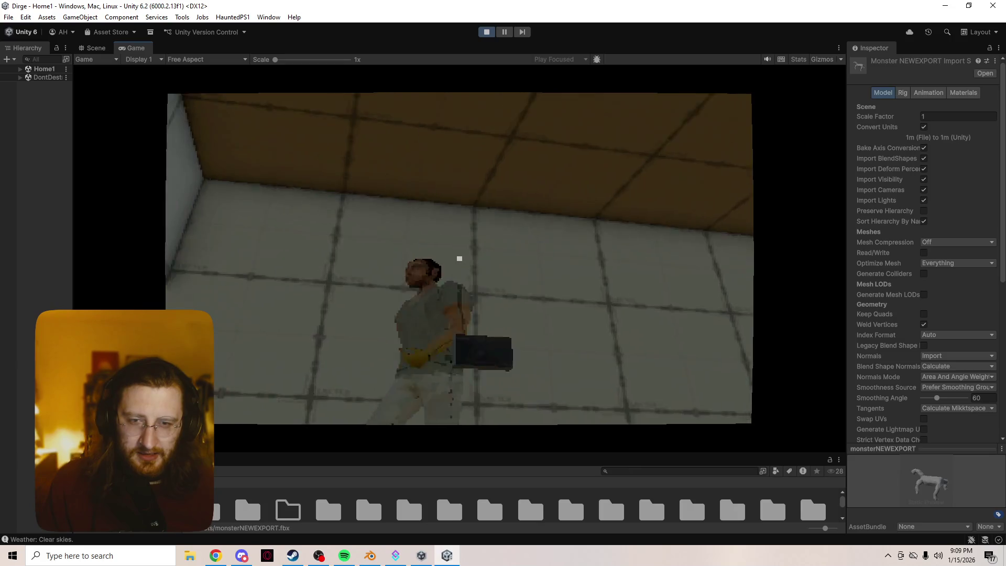
pyautogui.press('w')
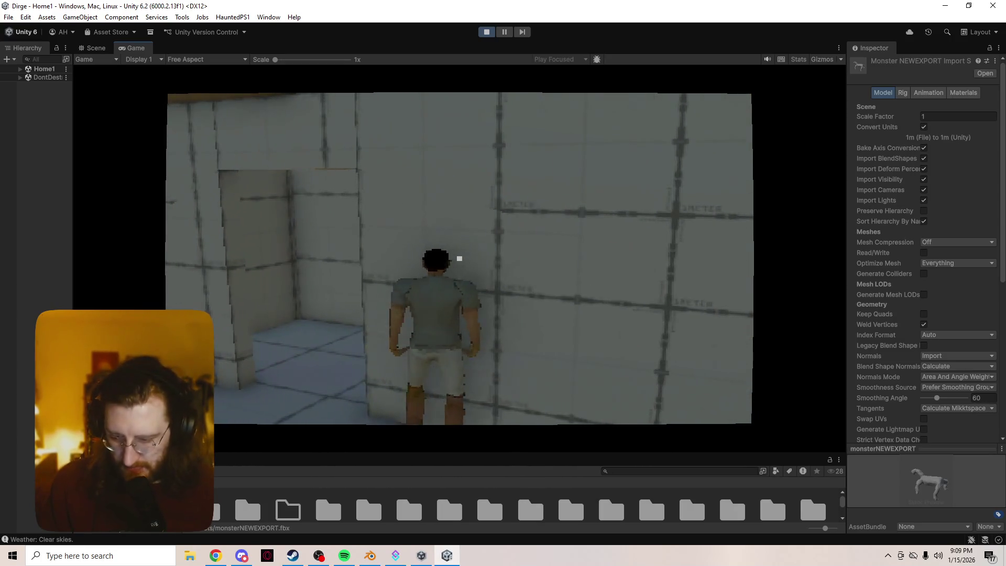
# - Sidestep along the back wall, return to the doorway and run up to the dresser
pyautogui.press('a')
pyautogui.press('d')
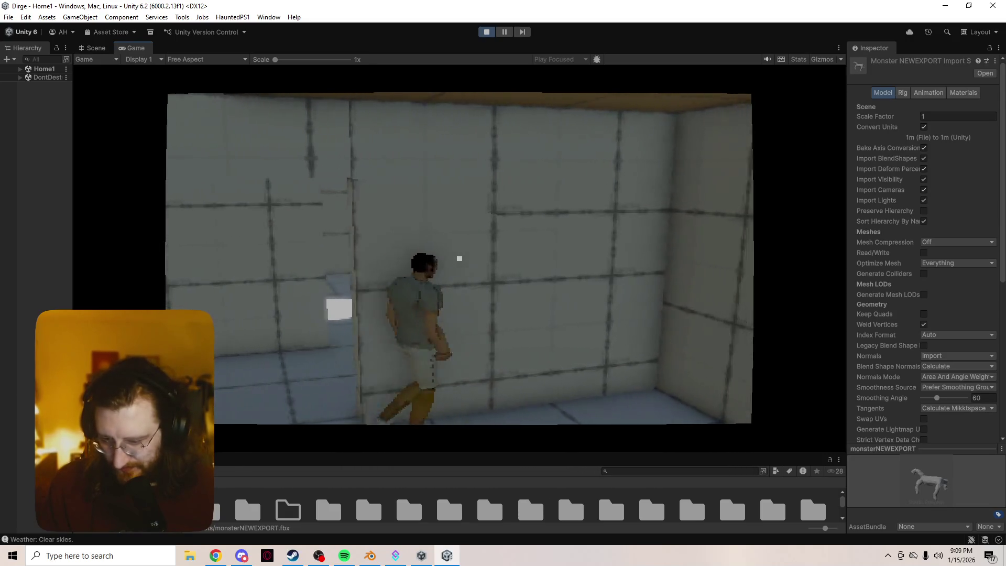
pyautogui.press('s')
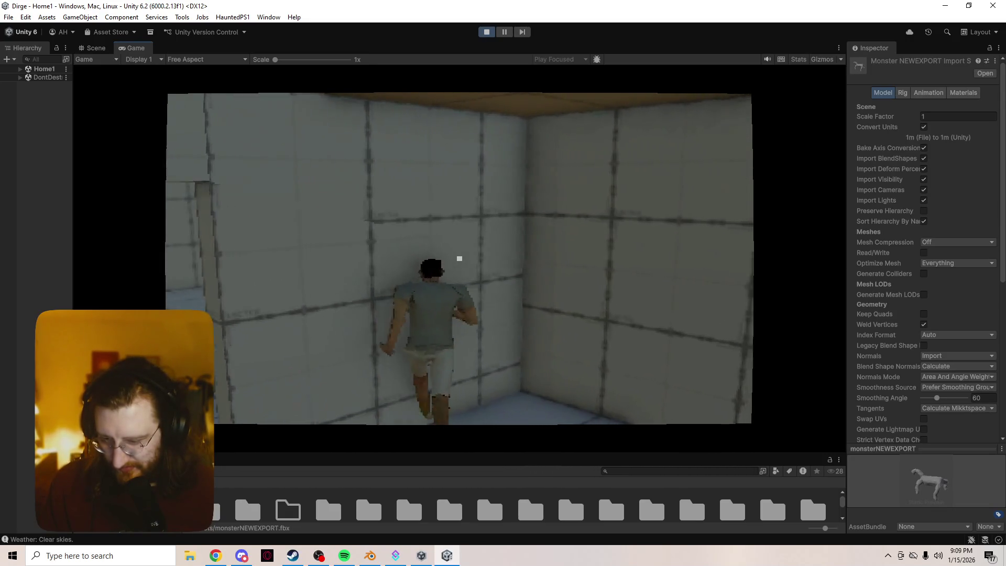
pyautogui.press('a')
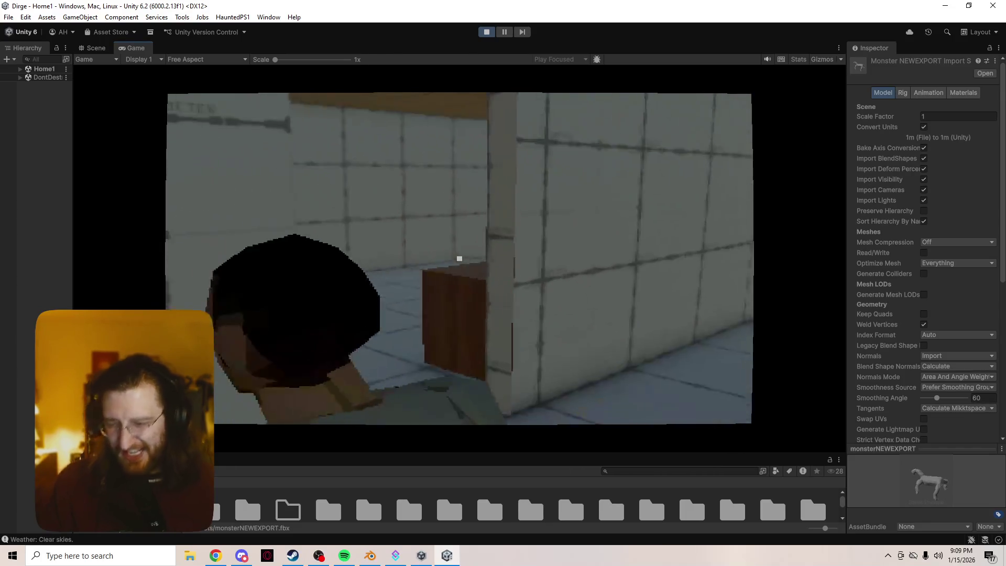
pyautogui.press('w')
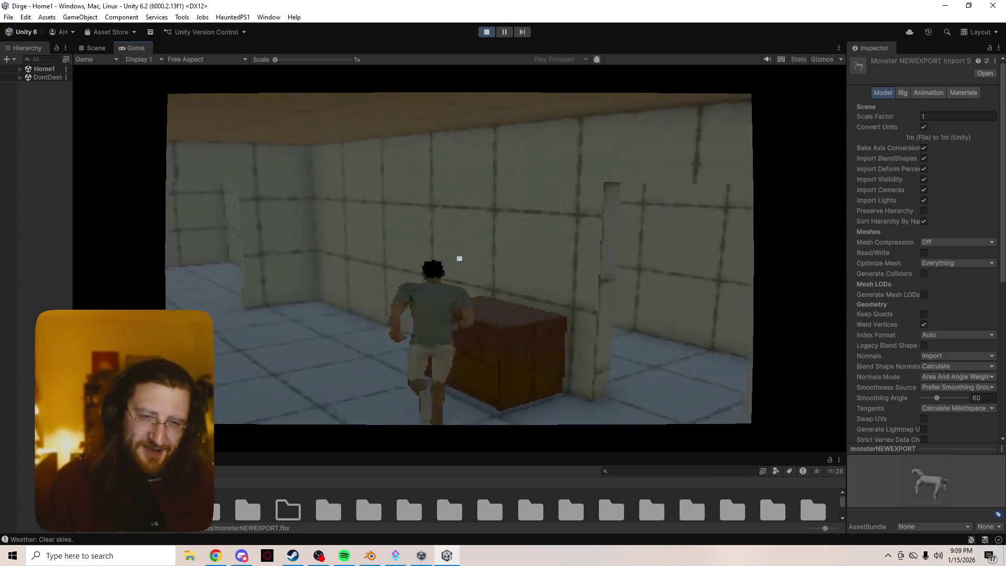
pyautogui.press('s')
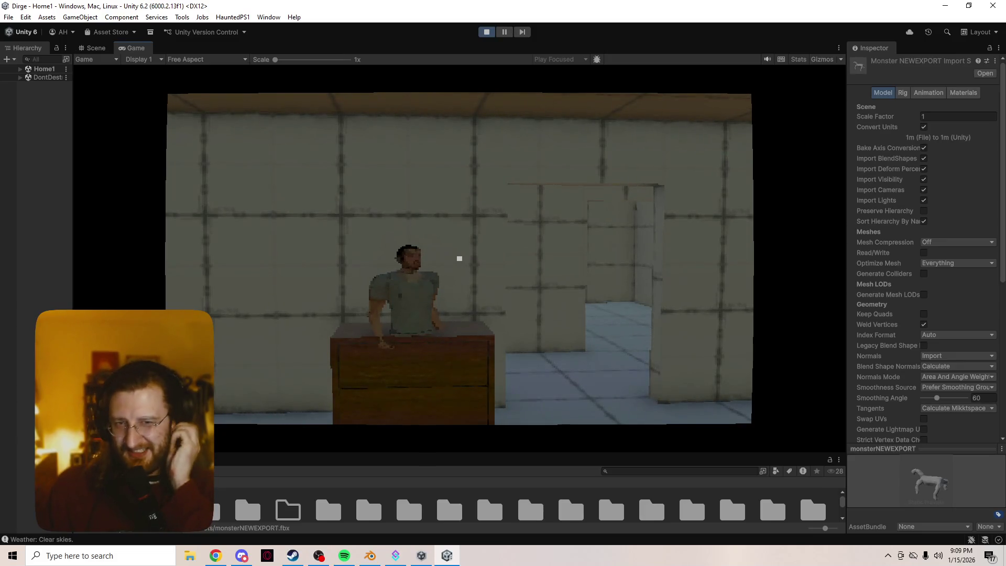
# - Play on at the dresser until the Valley scene loads, then open Windows Task View
pyautogui.press('w')
pyautogui.press('s')
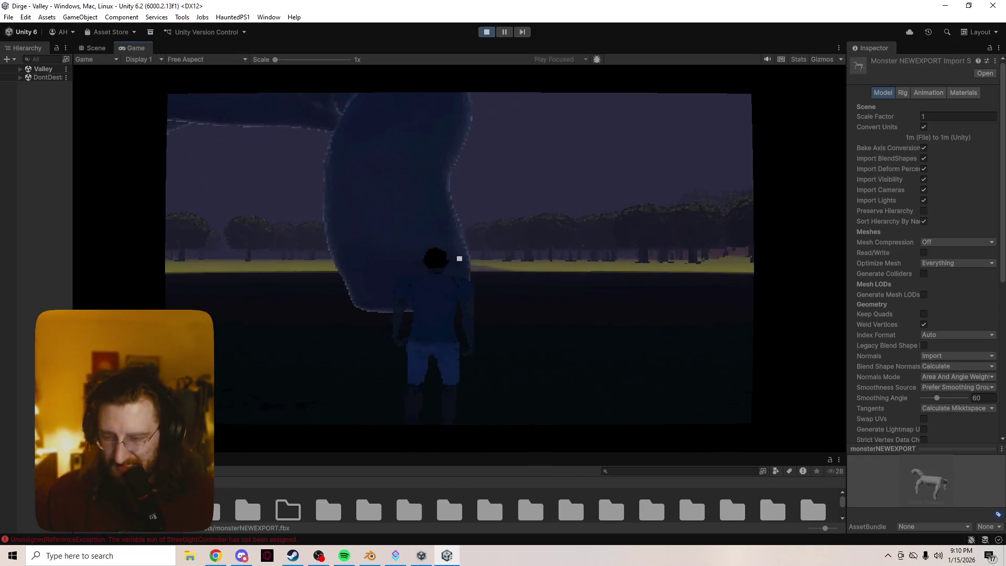
pyautogui.press('super+Tab')
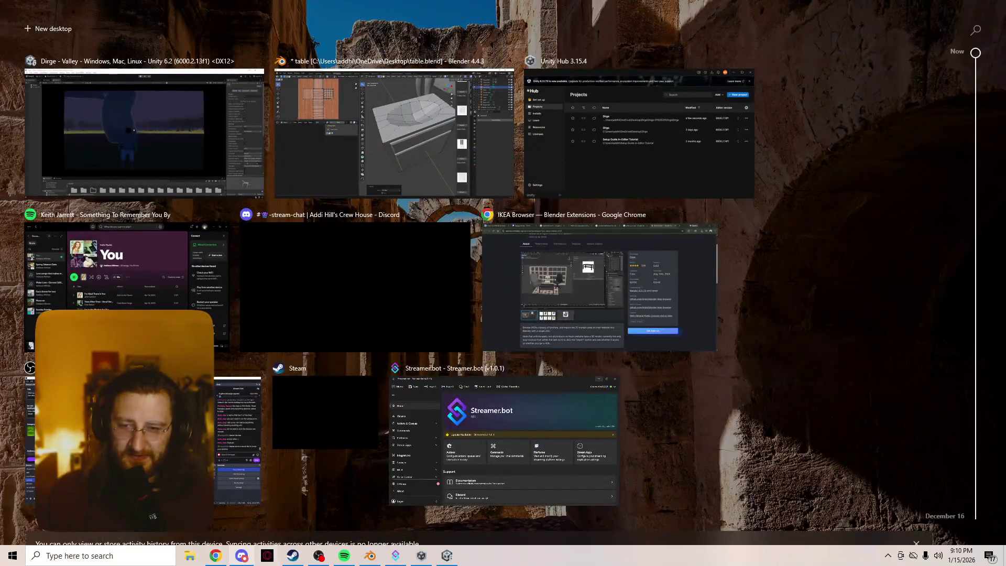
# - Leave Task View and bring the Chrome window with the UPBGE homepage forward
pyautogui.press('Escape')
pyautogui.hotkey('alt', 'Tab')
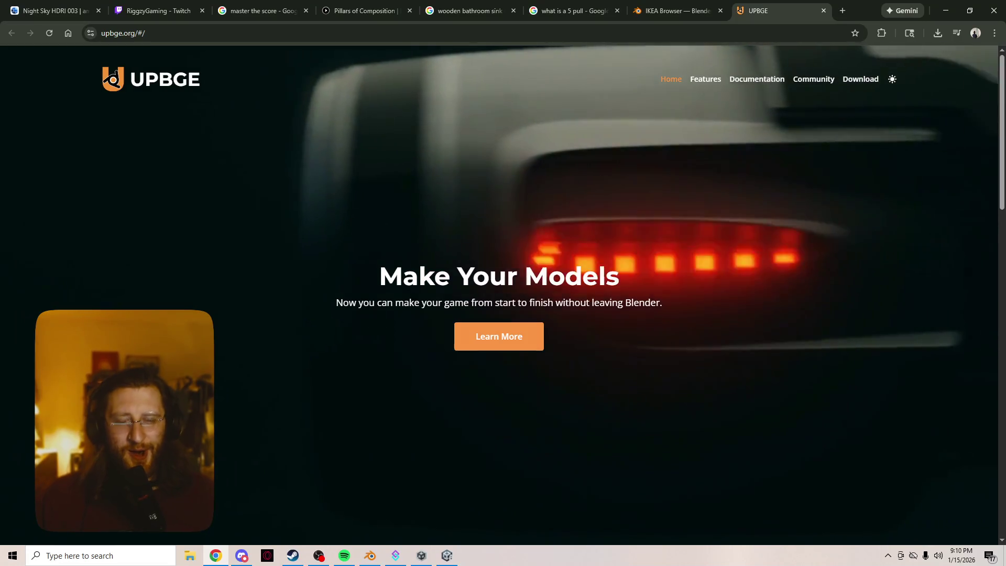
# - Bookmark the UPBGE homepage to the Bookmarks bar with Ctrl+D
pyautogui.scroll(-10, 503, 294)
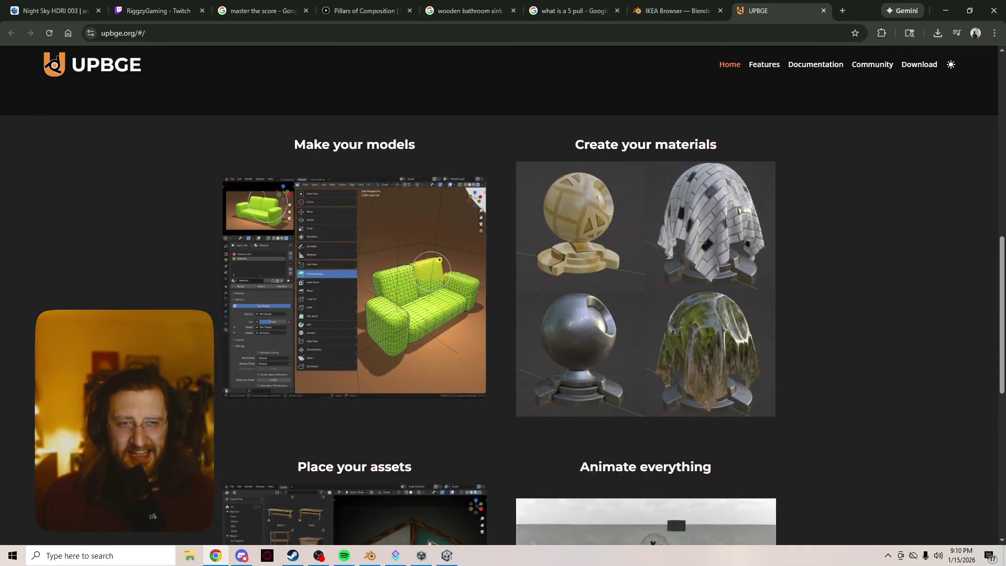
pyautogui.click(125, 33)
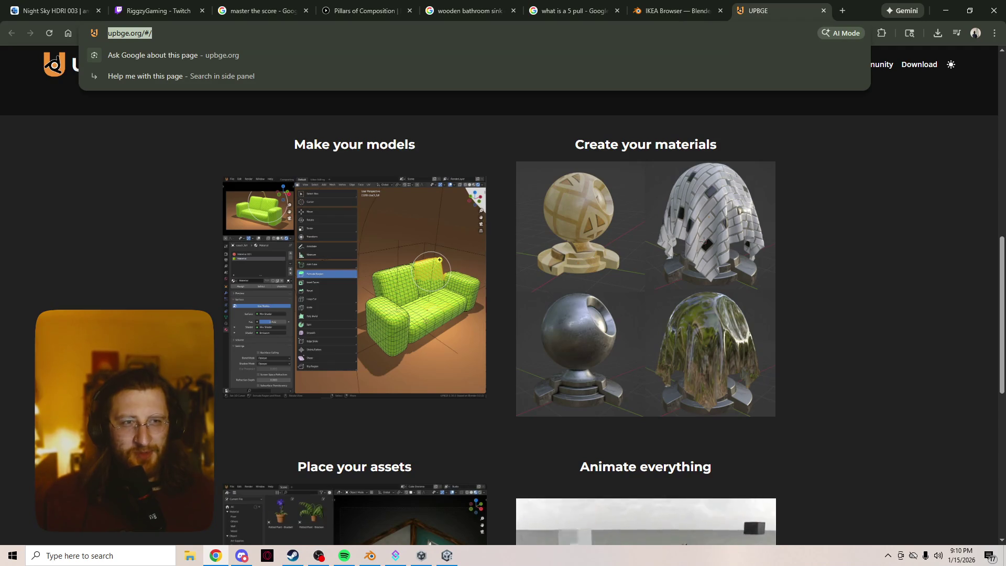
pyautogui.press('Escape')
pyautogui.hotkey('ctrl', 'd')
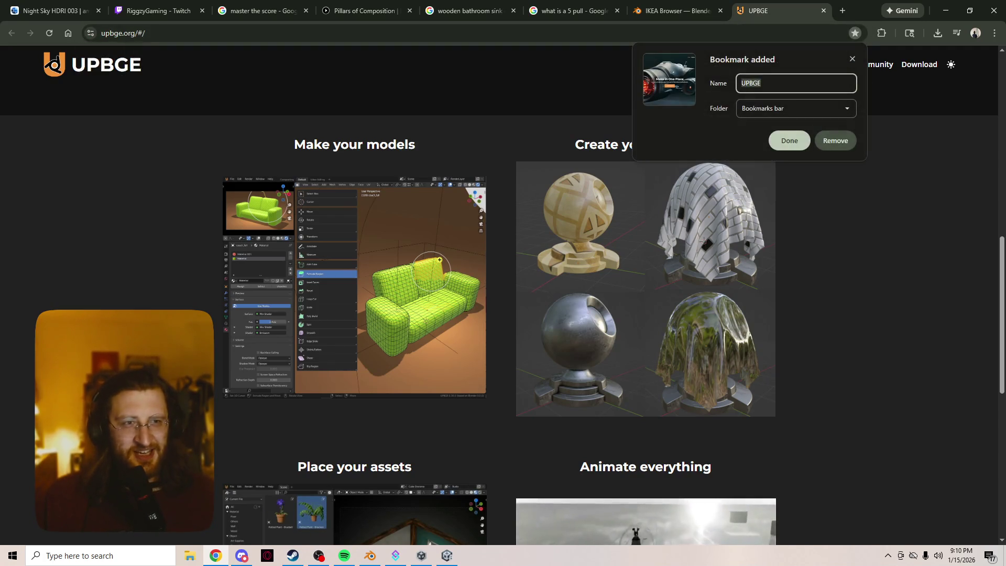
pyautogui.press('Escape')
# - Scroll through the UPBGE feature sections and back to the top, then close the tab
pyautogui.scroll(-5, 503, 314)
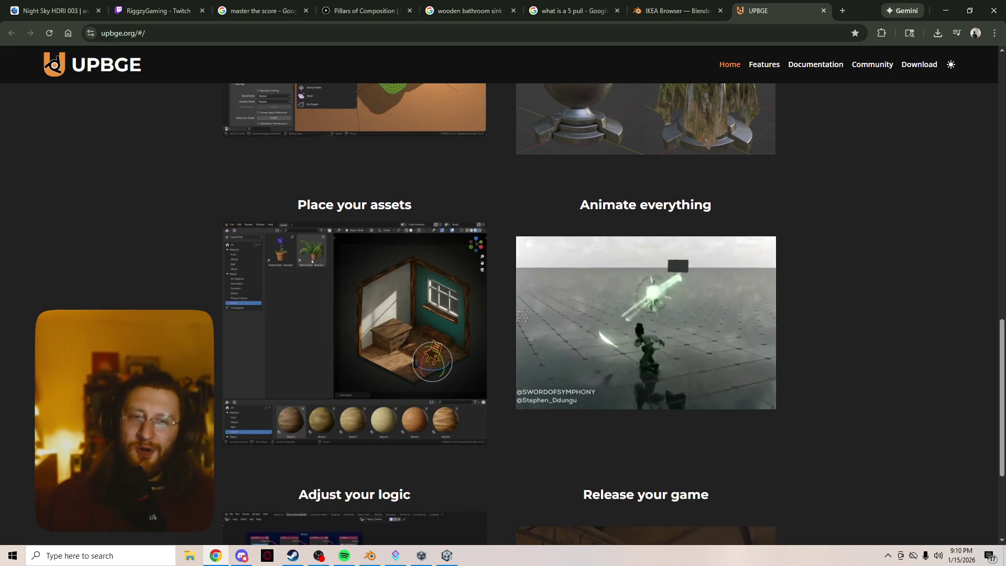
pyautogui.scroll(-1, 503, 315)
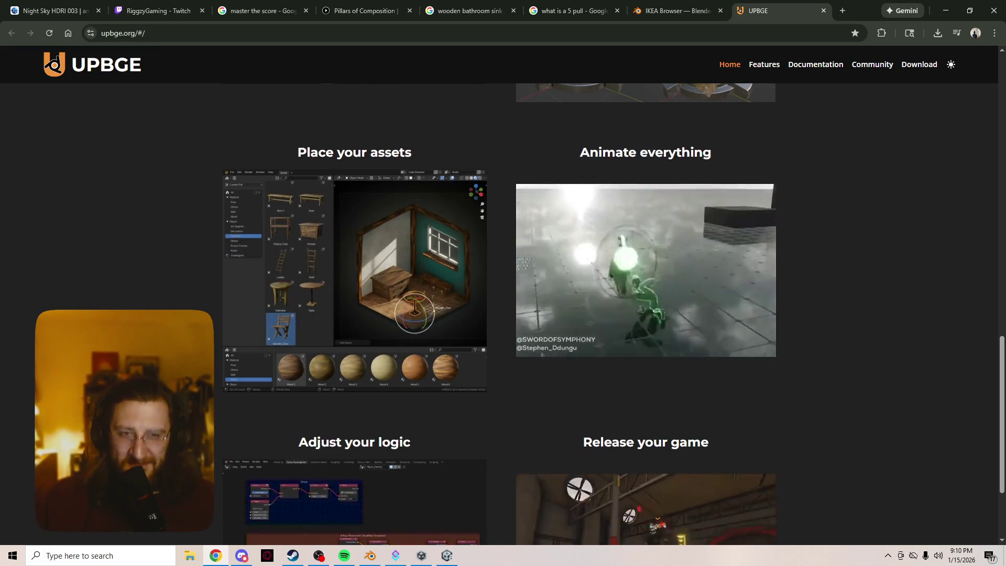
pyautogui.scroll(-1, 296, 247)
pyautogui.scroll(-2, 296, 246)
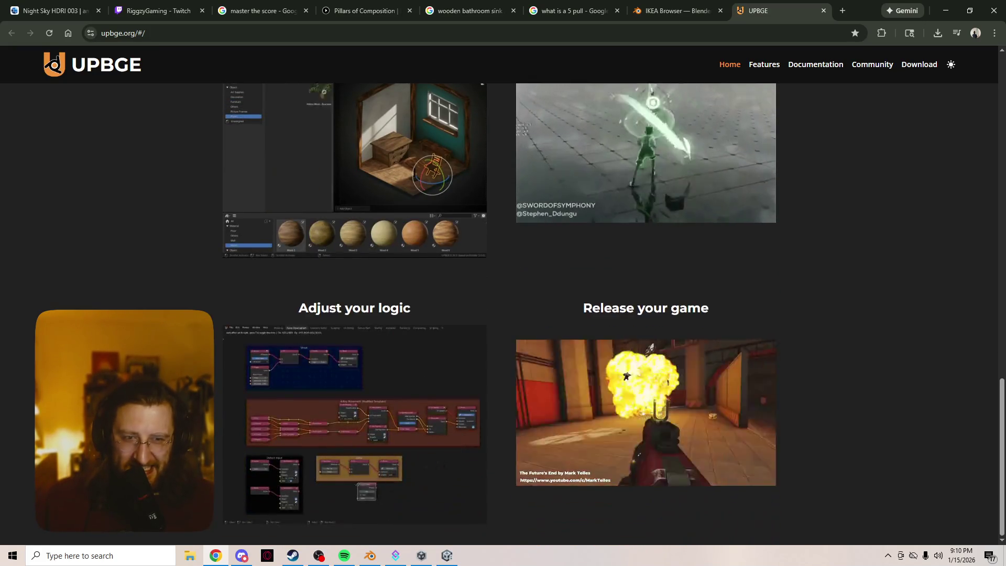
pyautogui.scroll(3, 503, 315)
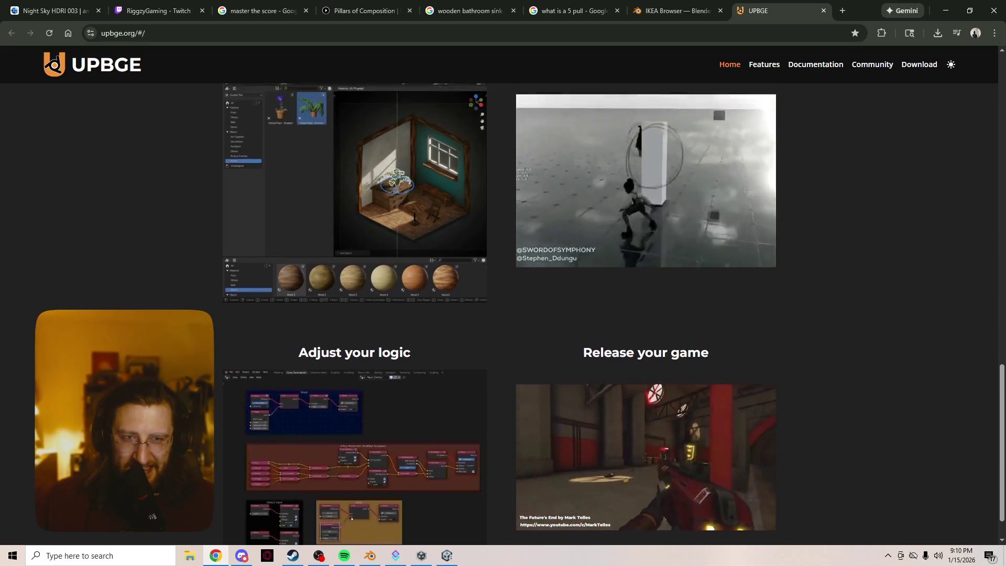
pyautogui.scroll(2, 241, 375)
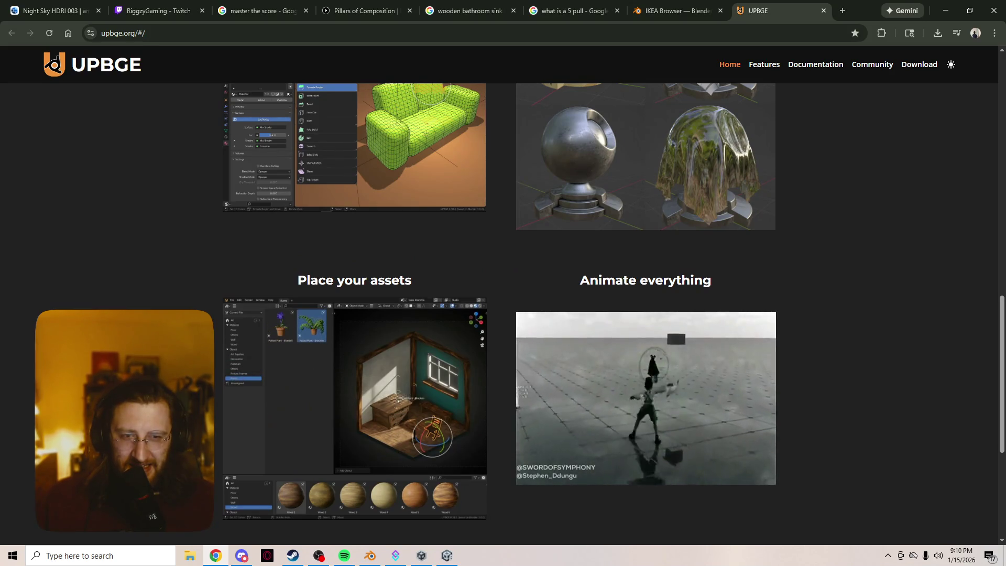
pyautogui.scroll(5, 241, 374)
pyautogui.scroll(10, 241, 374)
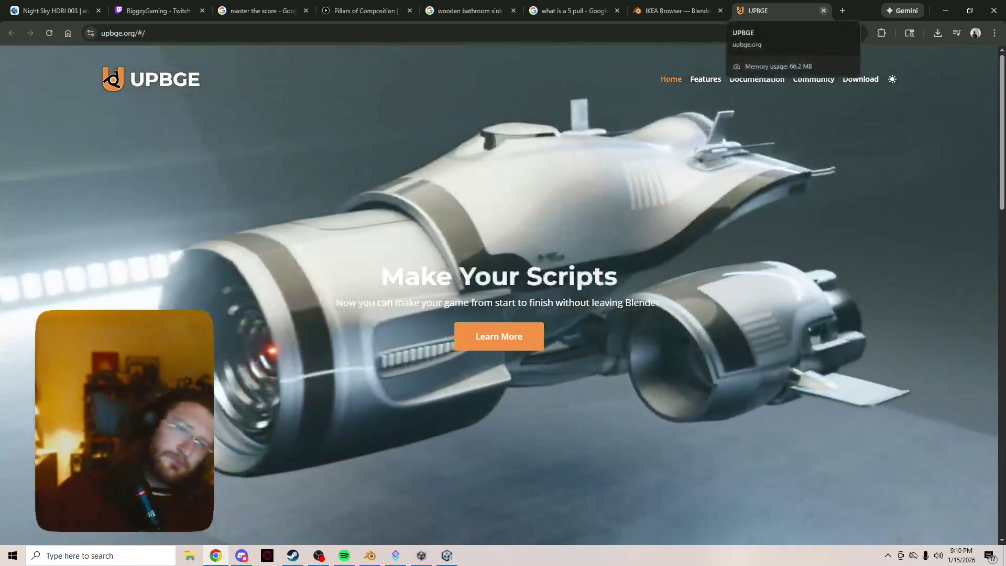
pyautogui.click(823, 10)
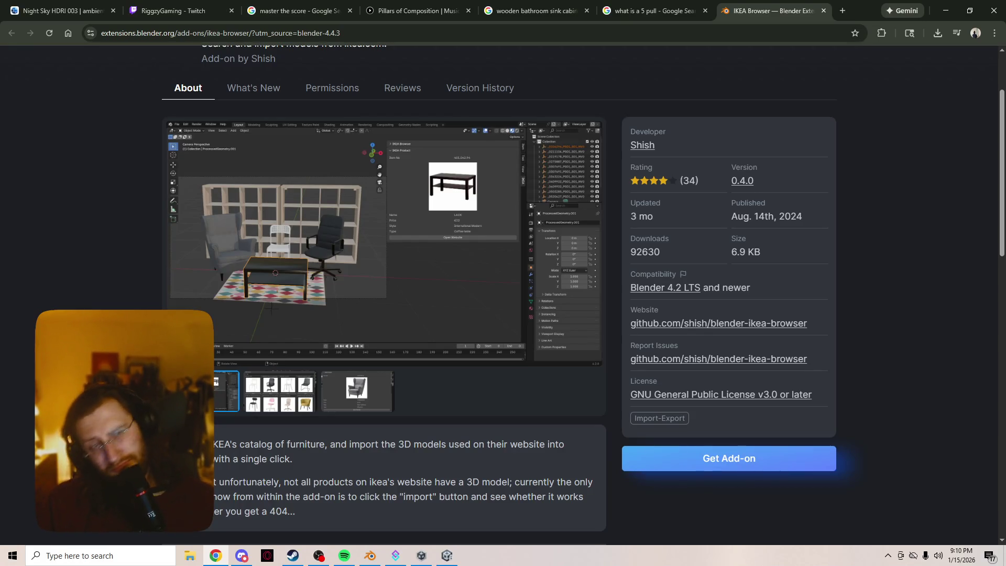
# - Close the IKEA Browser, 5 pull, bathroom sink cabinet, Pillars of Composition and master the score tabs
pyautogui.click(823, 10)
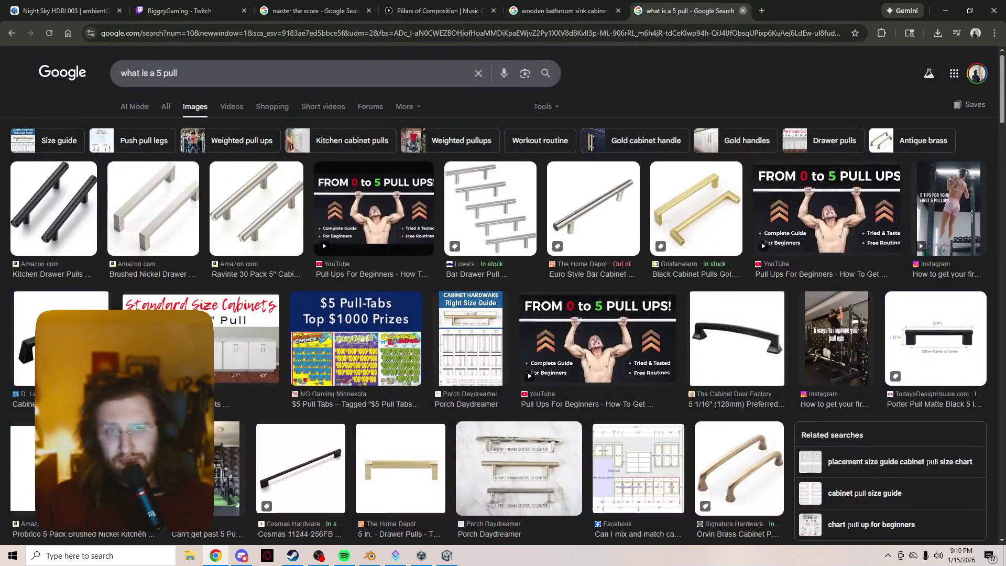
pyautogui.click(742, 10)
pyautogui.click(618, 10)
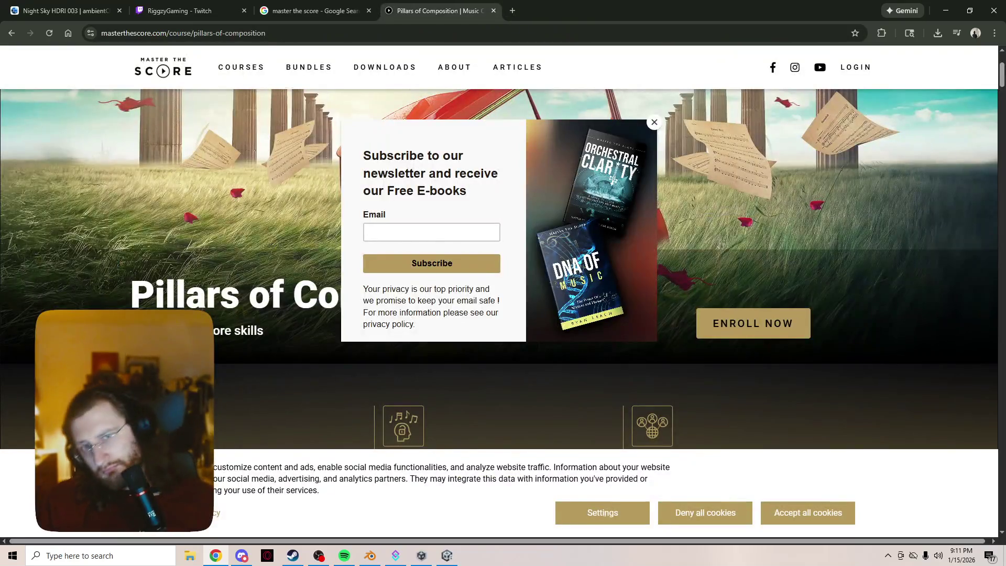
pyautogui.click(493, 10)
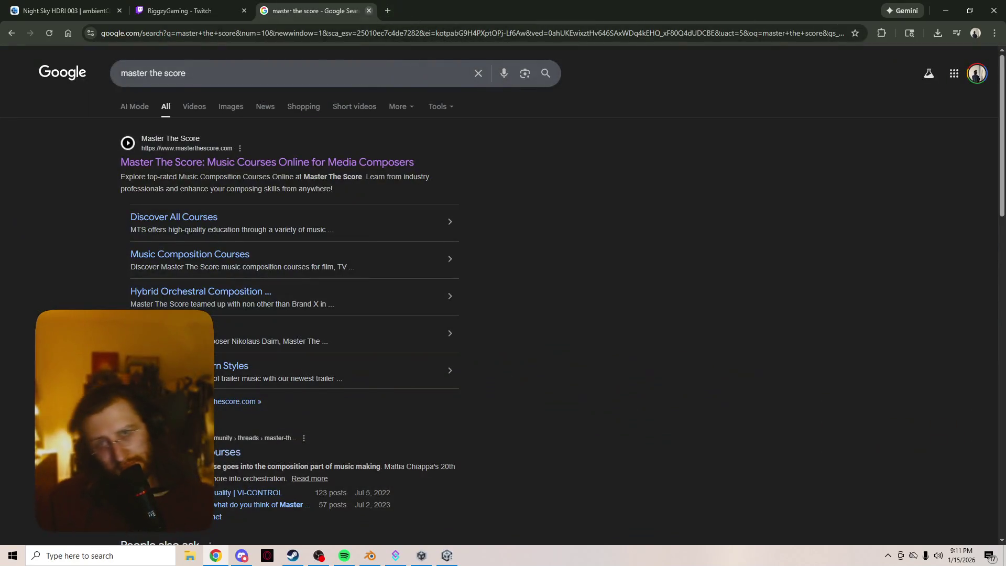
pyautogui.click(369, 11)
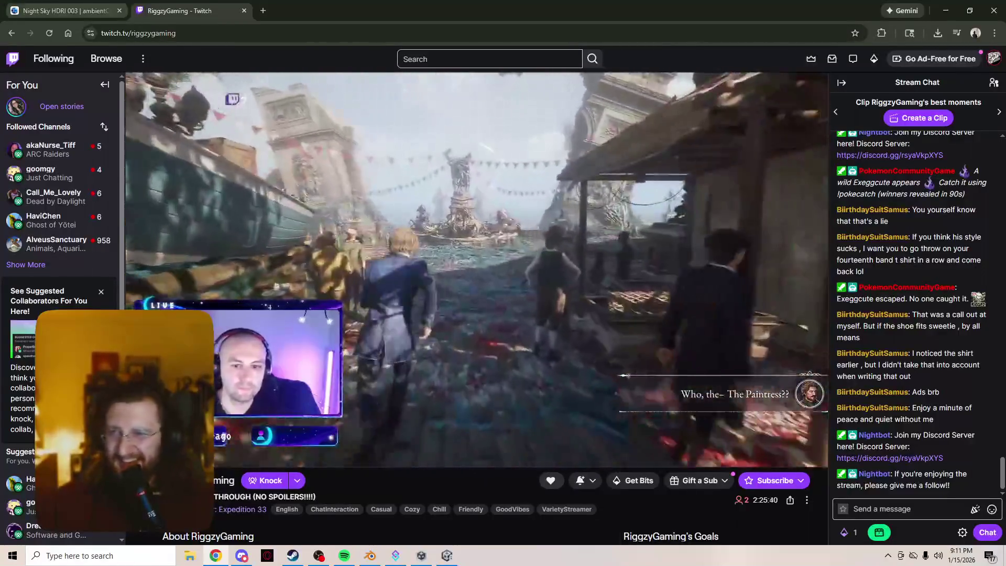
# - Expand Twitch's followed channels, close the Night Sky HDRI 003 tab, and switch to OBS Studio
pyautogui.moveTo(52, 173)
pyautogui.click(26, 264)
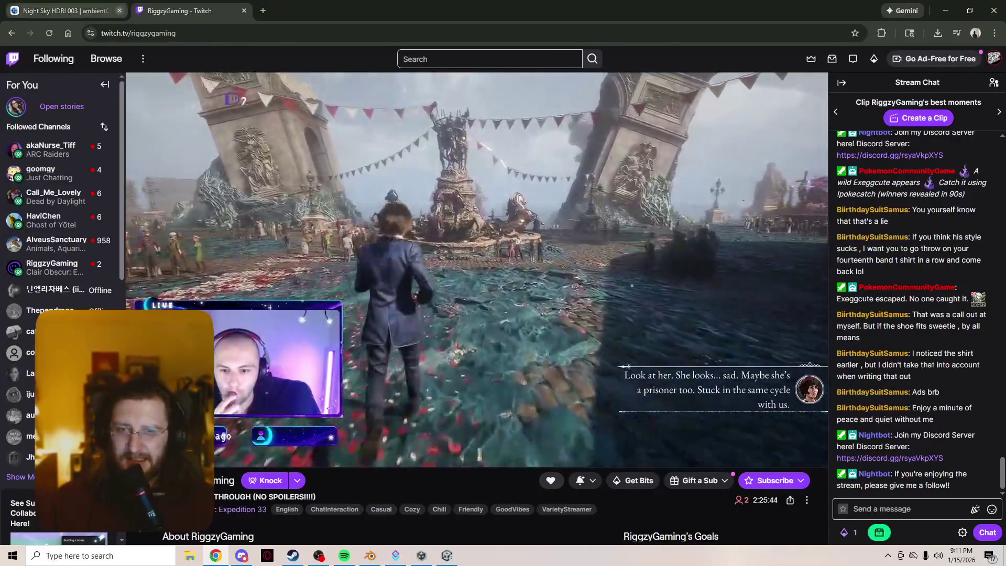
pyautogui.click(120, 10)
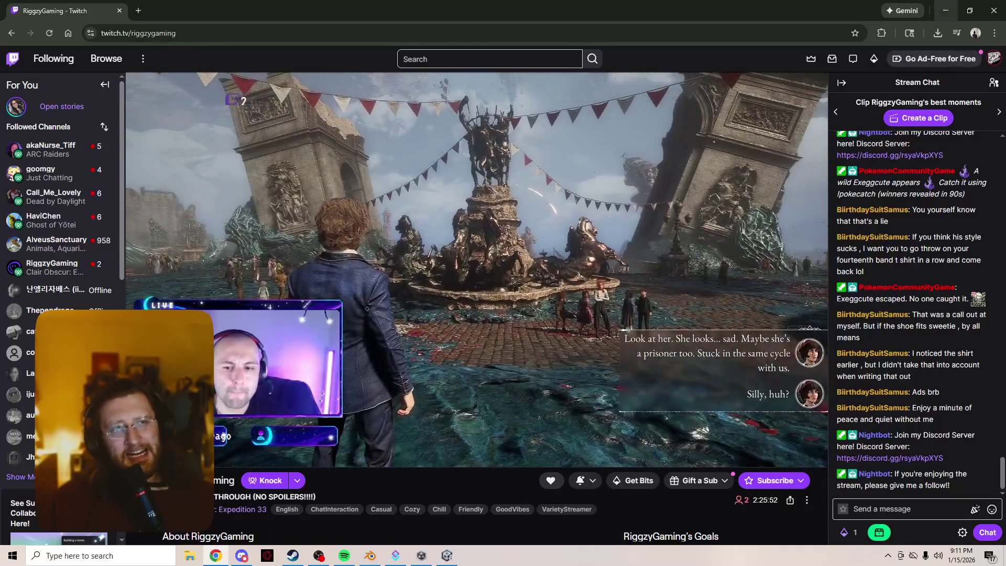
pyautogui.hotkey('alt', 'Tab')
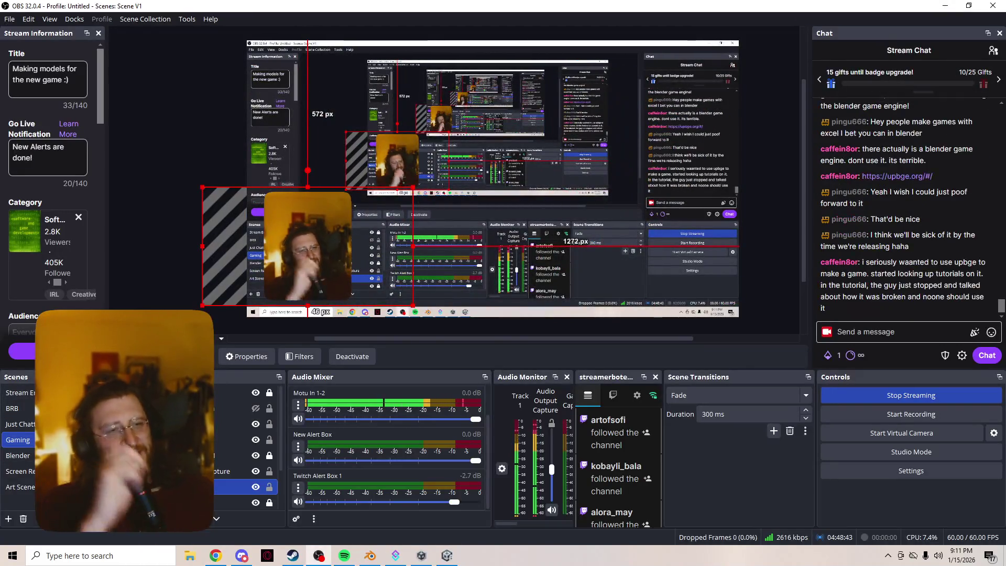